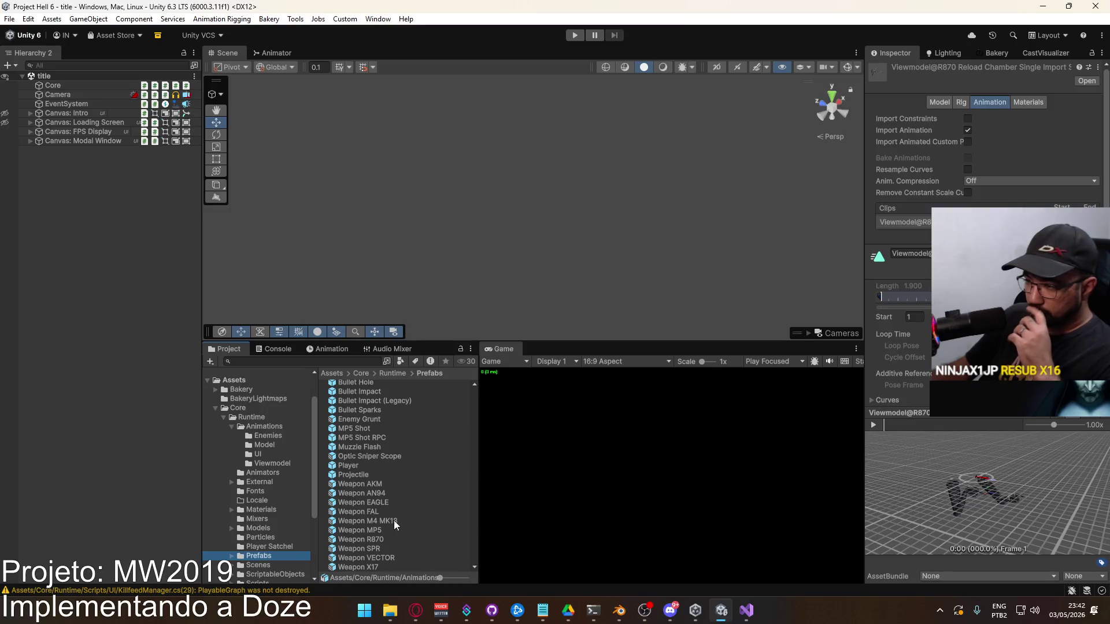
Open the Player prefab's Viewmodel animator and inspect the Any State to Reload Chamber Tree transition.
double_click(365, 522)
click(95, 147)
click(278, 53)
mouse_move(407, 222)
mouse_down()
mouse_move(452, 173)
mouse_move(425, 188)
mouse_move(438, 206)
mouse_move(409, 213)
mouse_move(420, 206)
mouse_move(500, 231)
mouse_up()
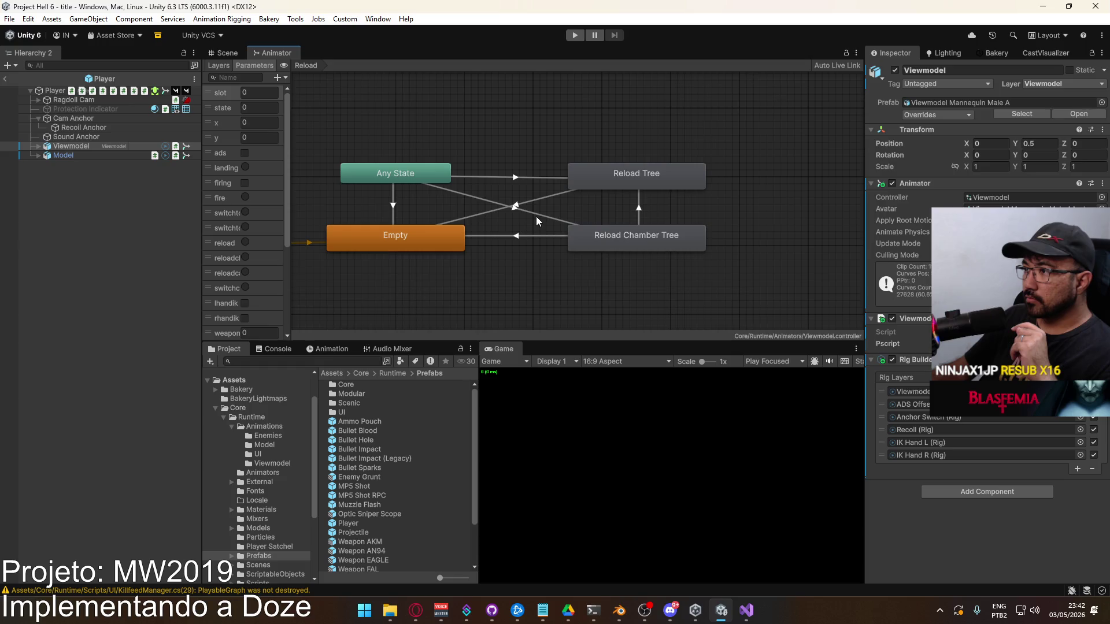
click(538, 218)
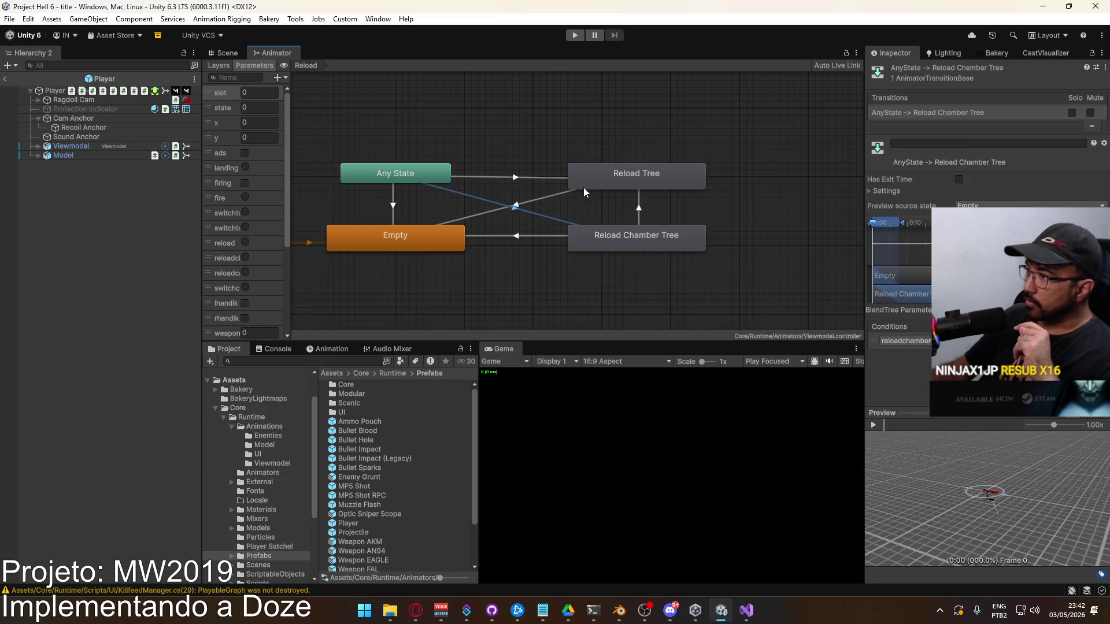
Set the Reload Chamber Tree blend tree's parameter to weaponid.
double_click(628, 235)
click(520, 199)
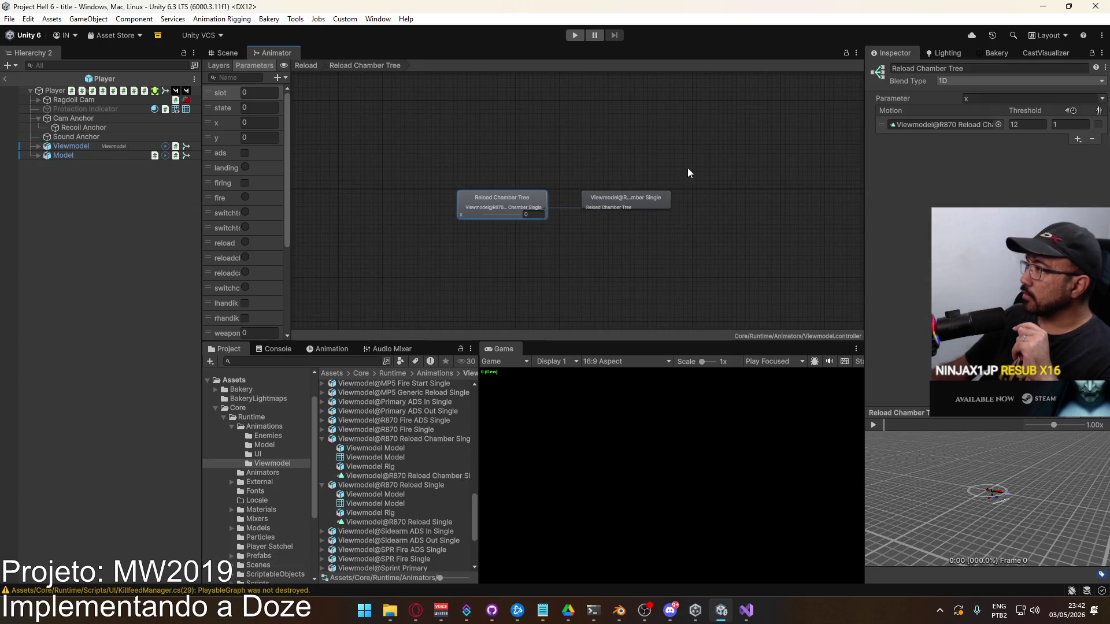
click(1093, 100)
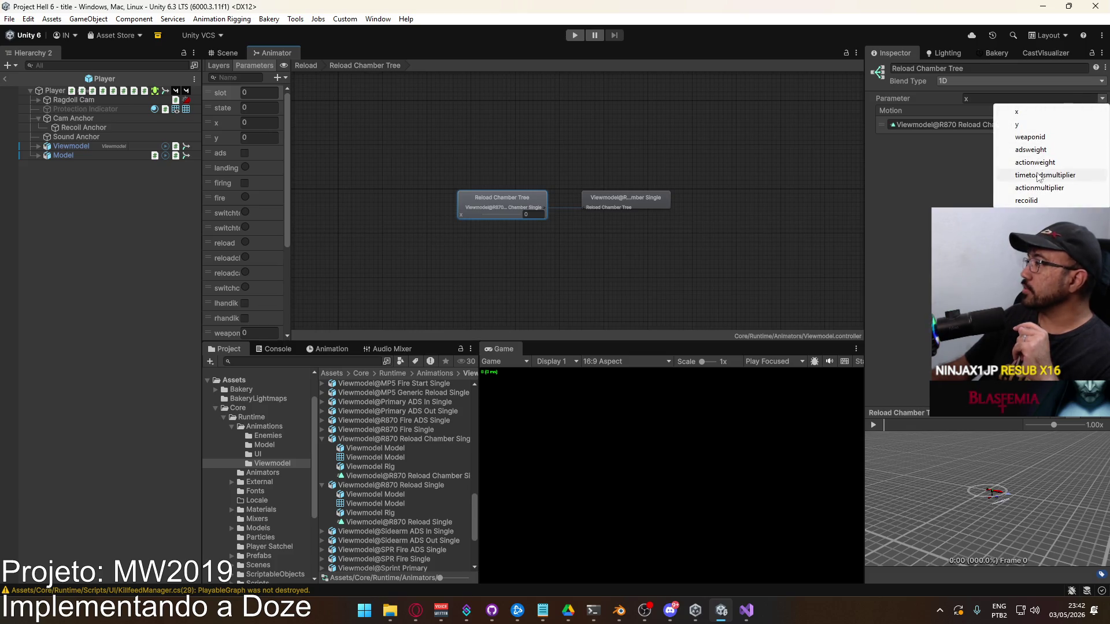
click(1035, 137)
Compare against the Reload Tree blend tree, then return to the Reload layer and Scene view.
double_click(584, 157)
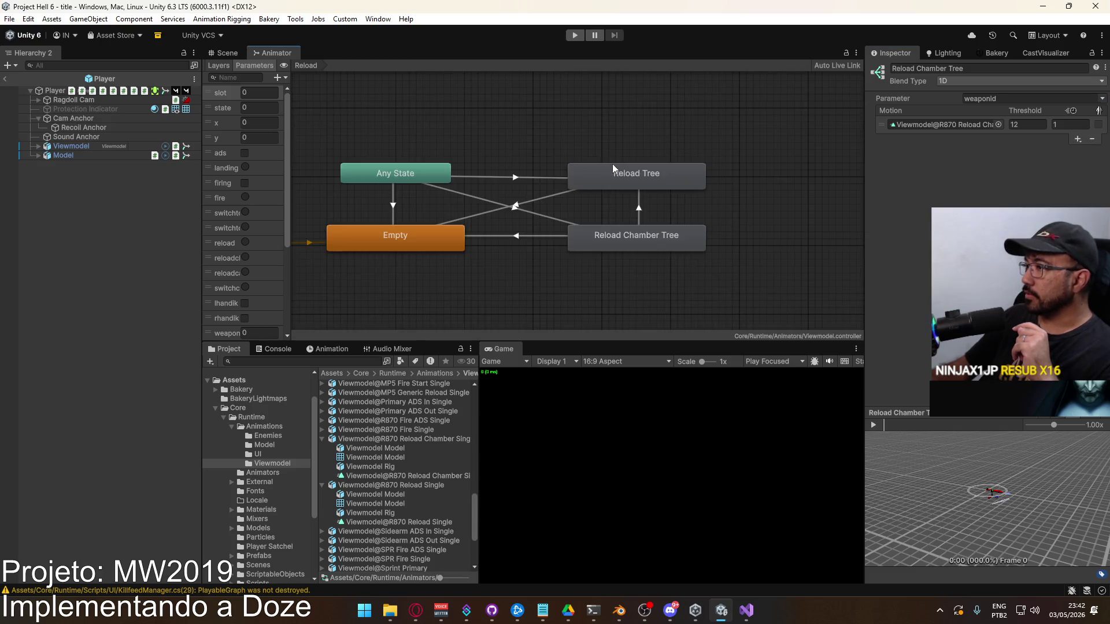
double_click(619, 177)
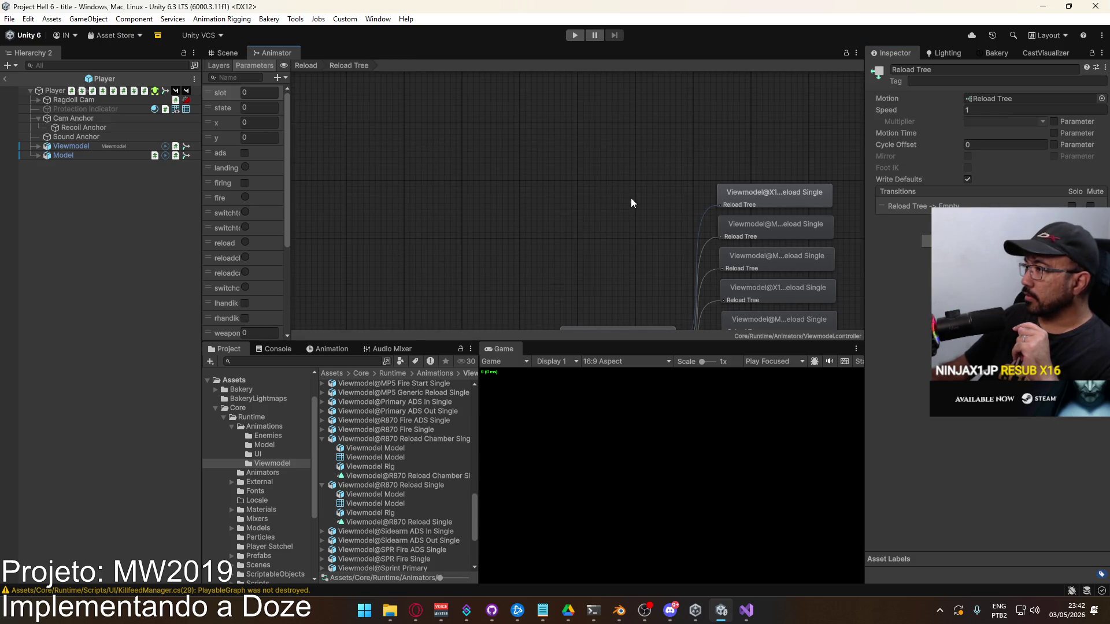
click(306, 65)
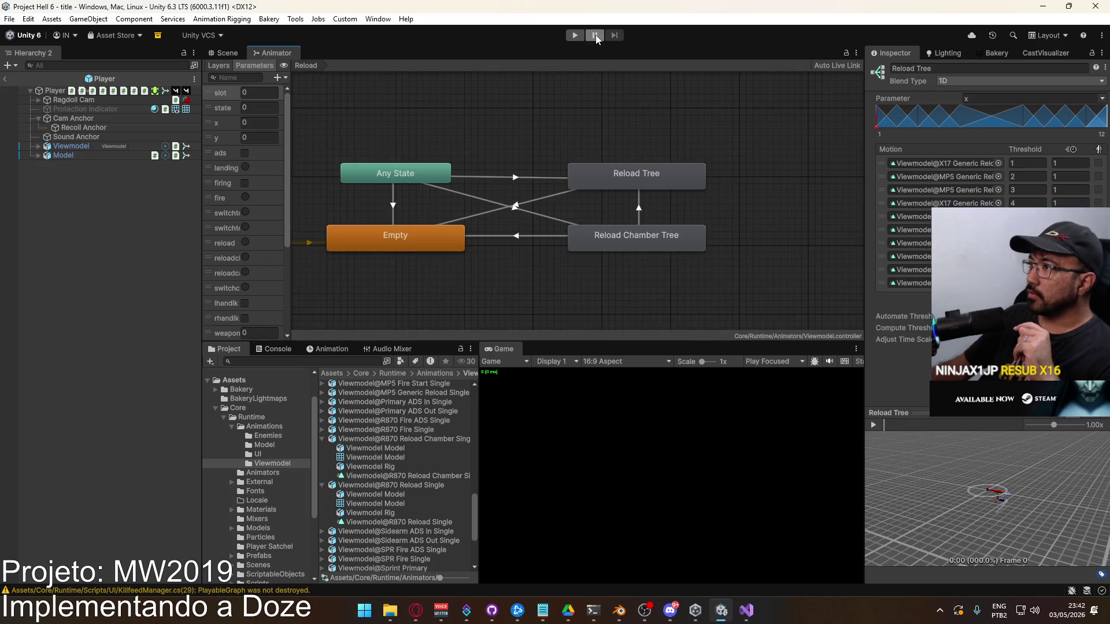
click(247, 52)
Ignore the RigBuilder Prefab Mode warning, exit Prefab Mode, and enter Play mode from the title scene.
click(574, 36)
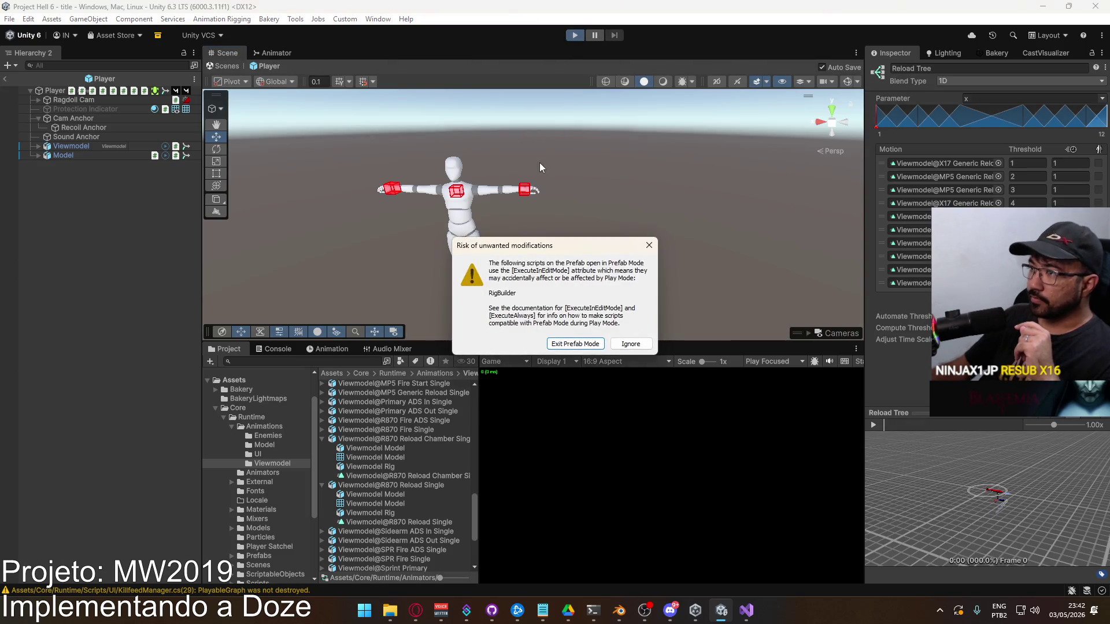
click(631, 345)
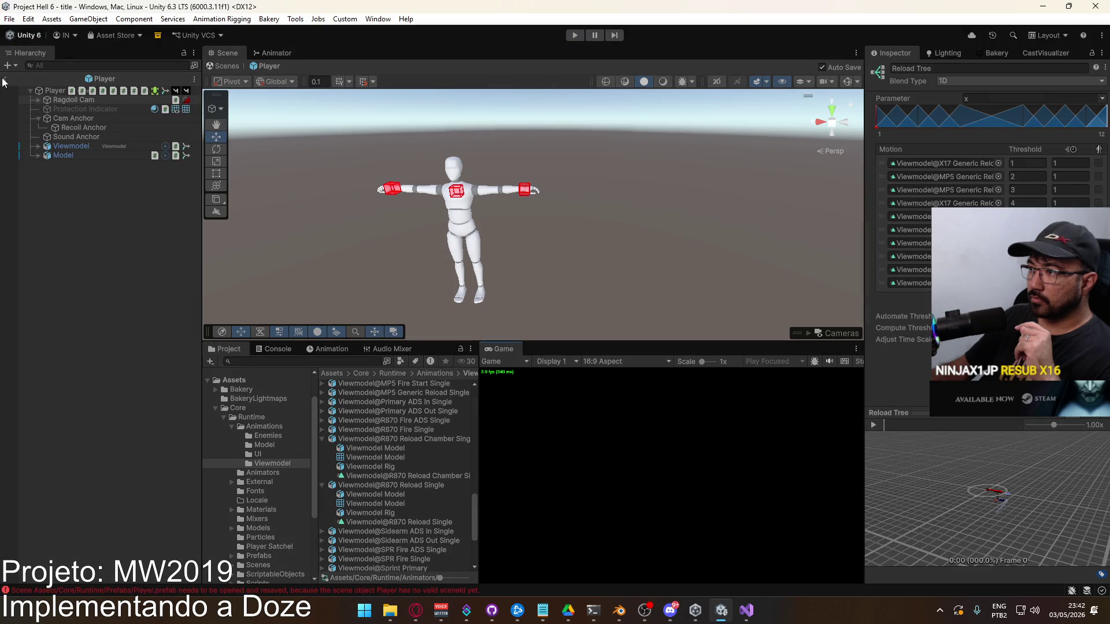
click(3, 81)
click(574, 35)
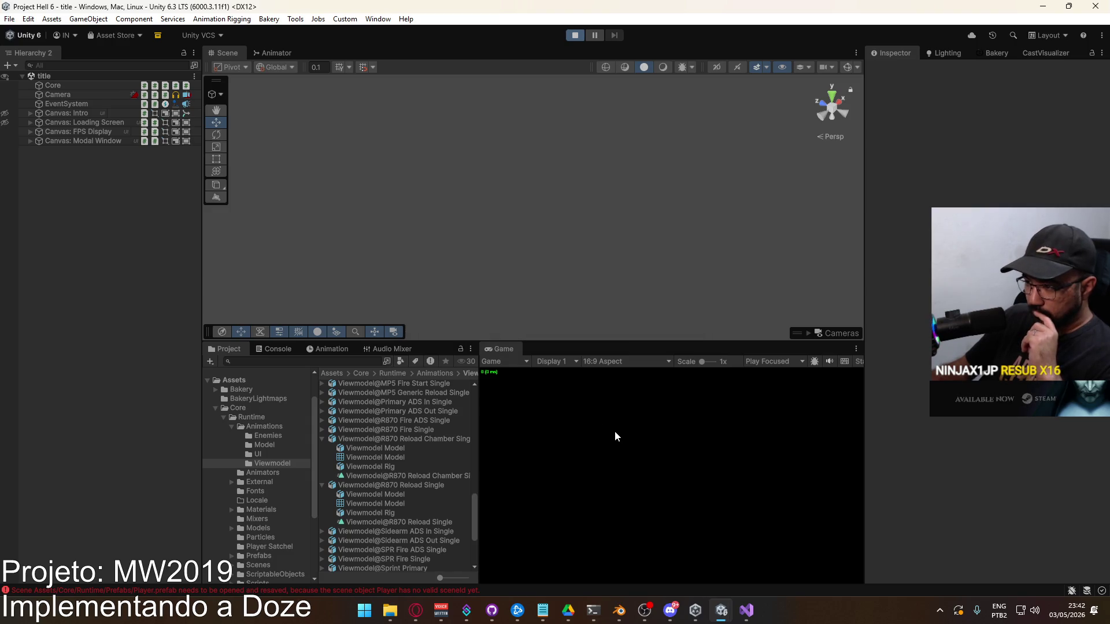
Check the console, then create a match on the shipment map.
click(279, 353)
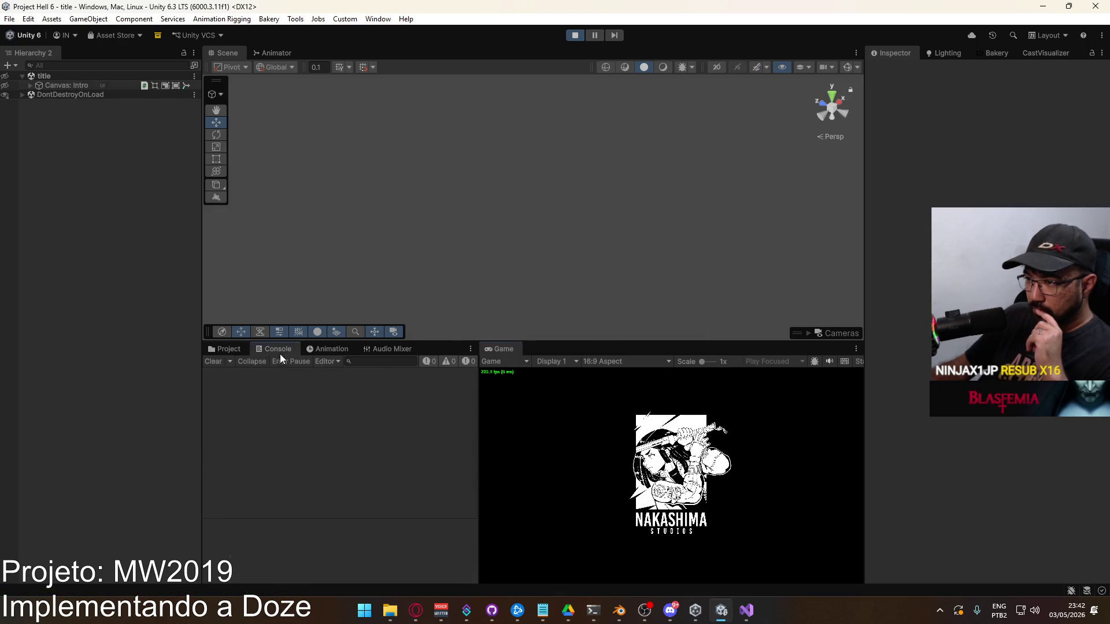
click(211, 348)
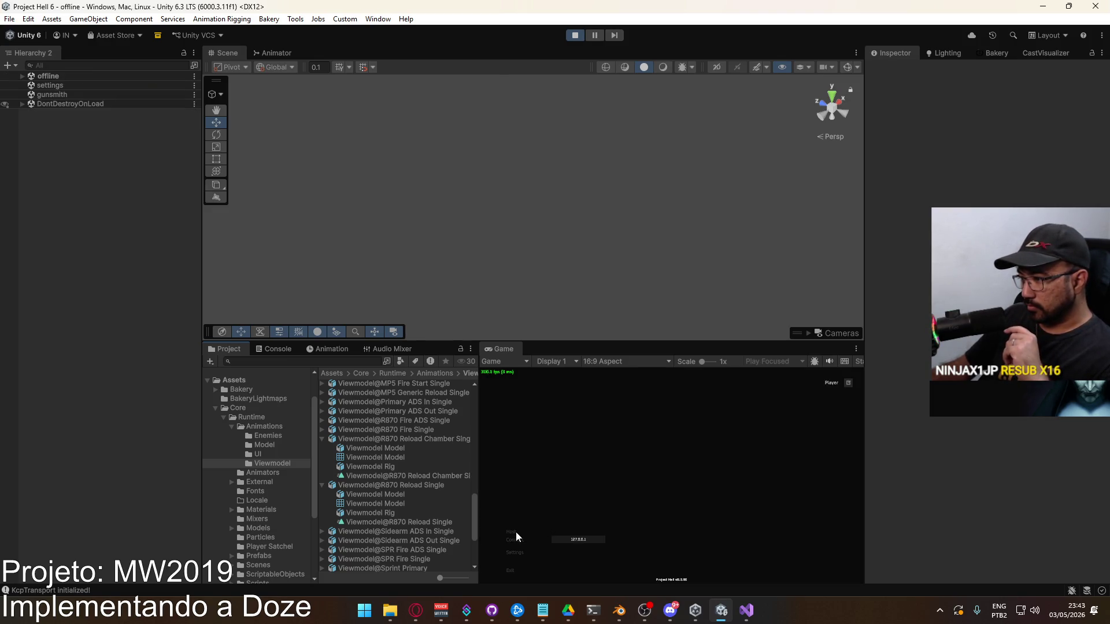
click(605, 573)
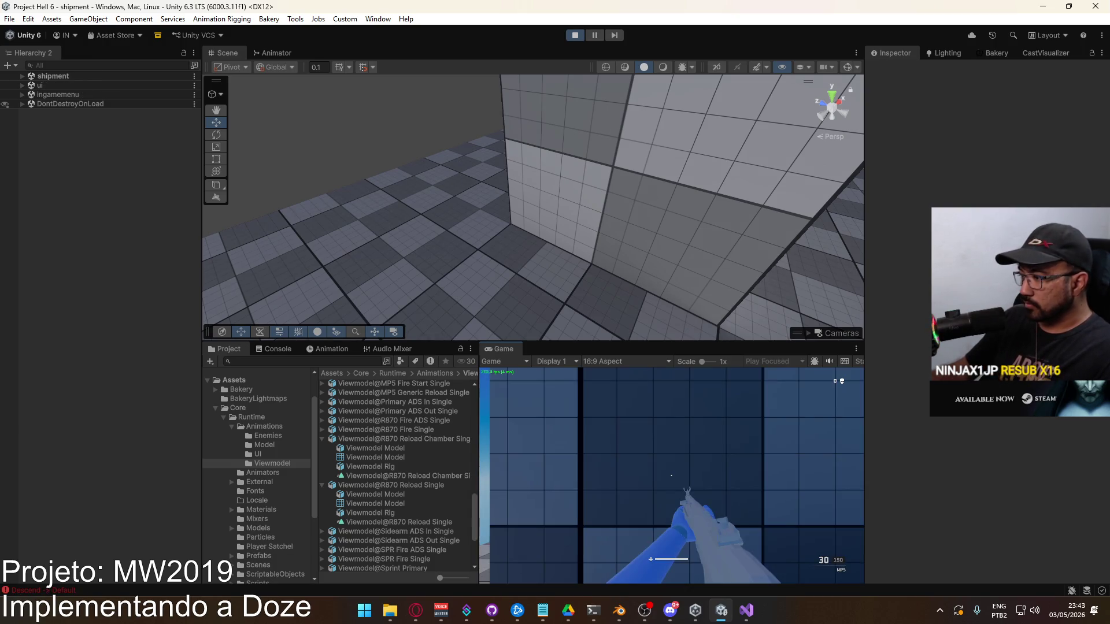
Equip the R870 as Loadout 1's primary weapon and deploy into the match.
key(Escape)
click(522, 491)
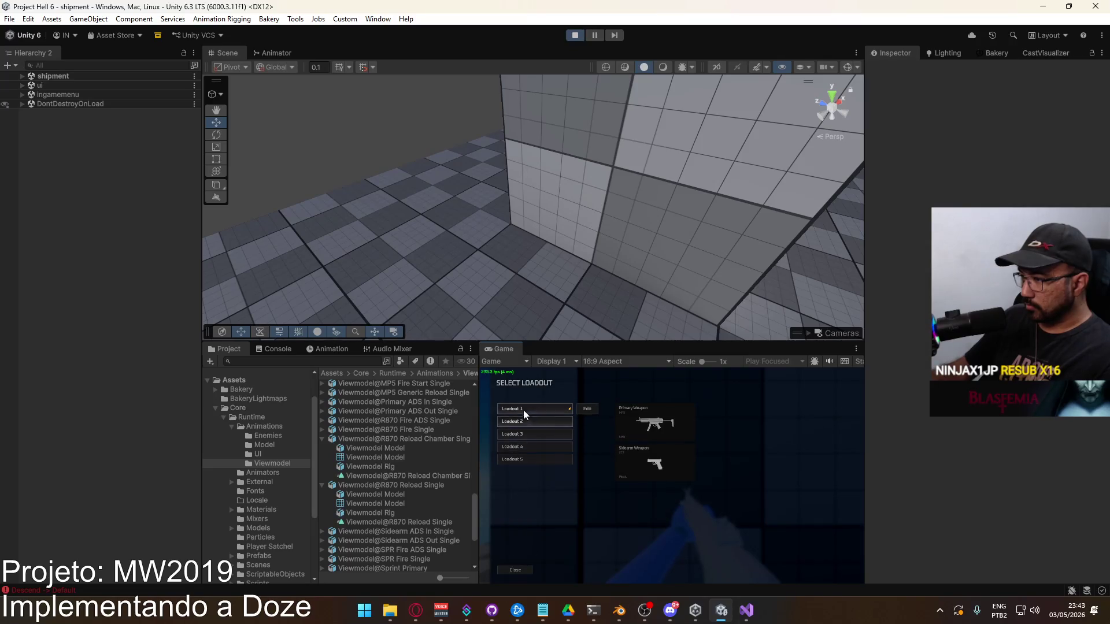
click(597, 416)
click(570, 415)
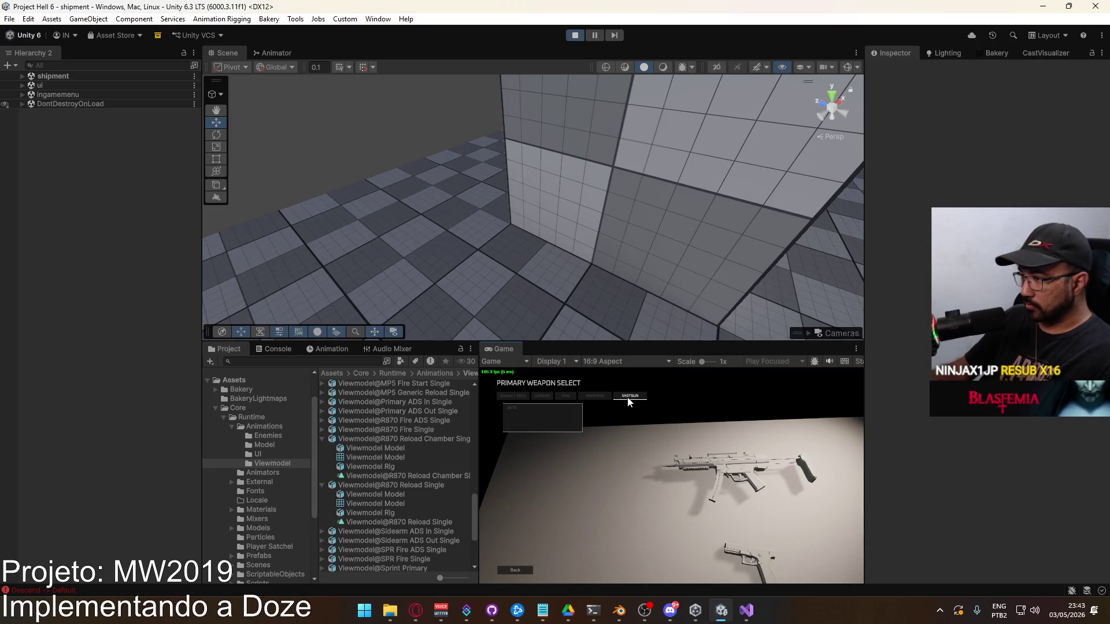
click(552, 454)
click(666, 572)
click(559, 574)
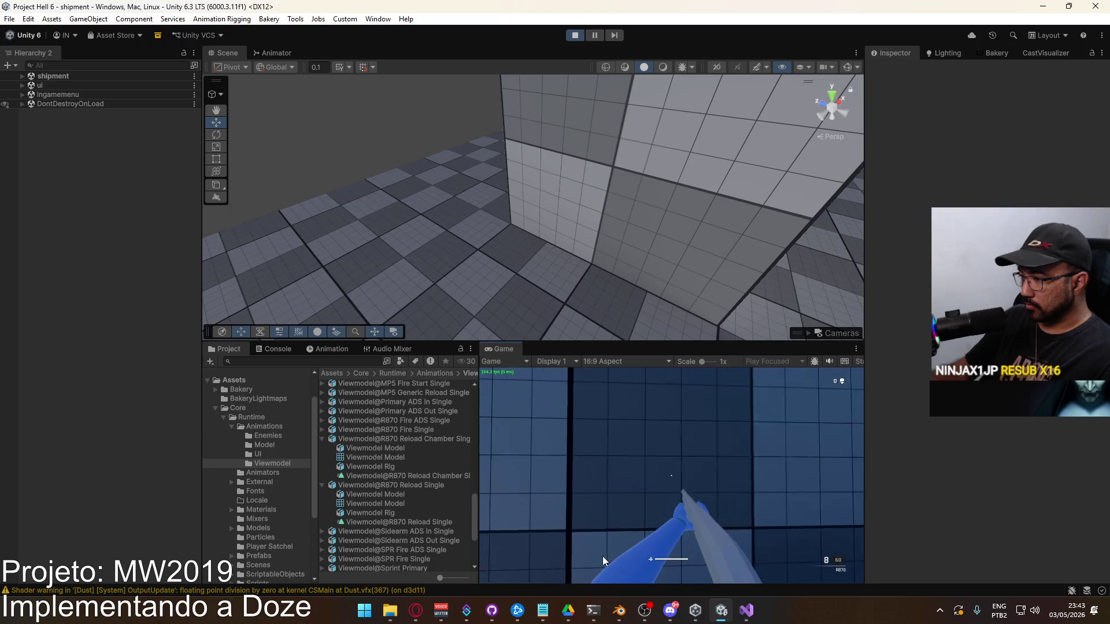
Fire and reload the R870, then select the player character in the Scene view.
click(671, 475)
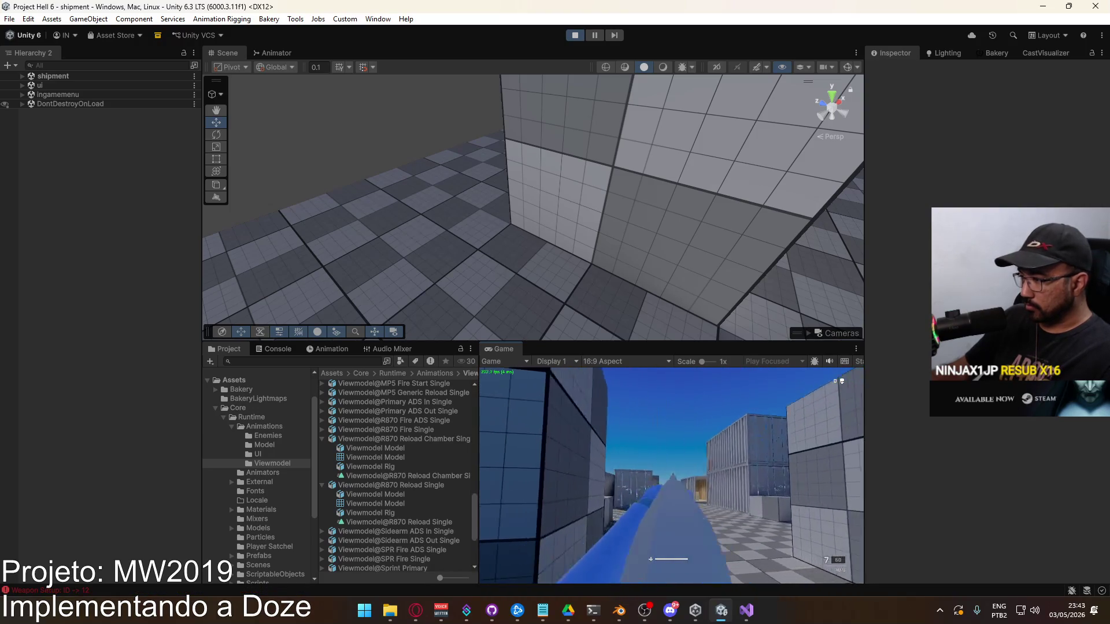
click(671, 475)
key(w)
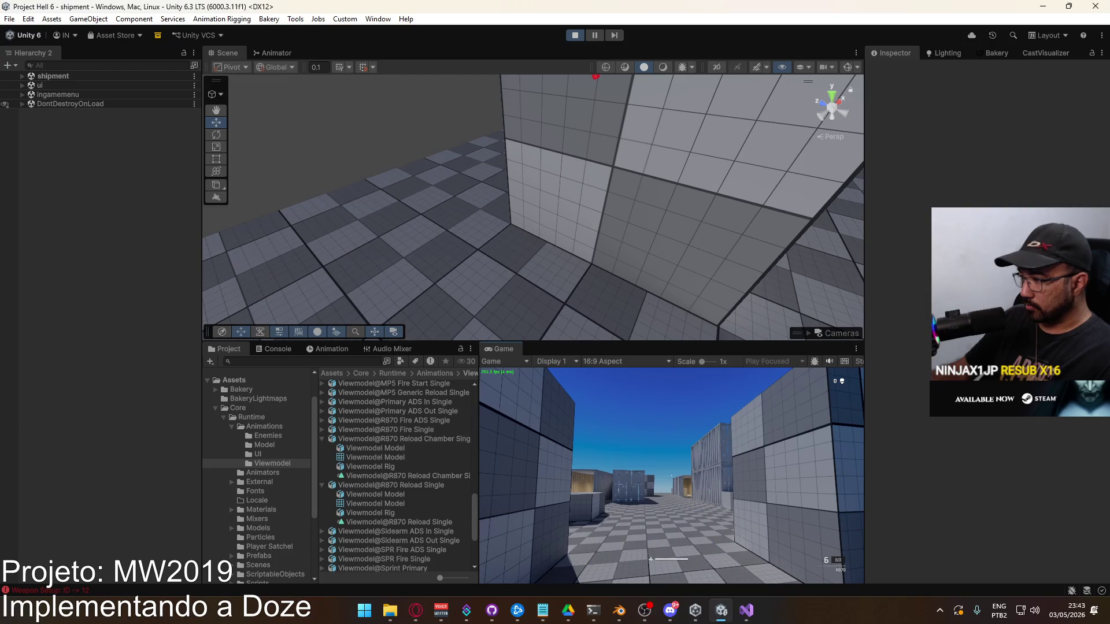
click(671, 475)
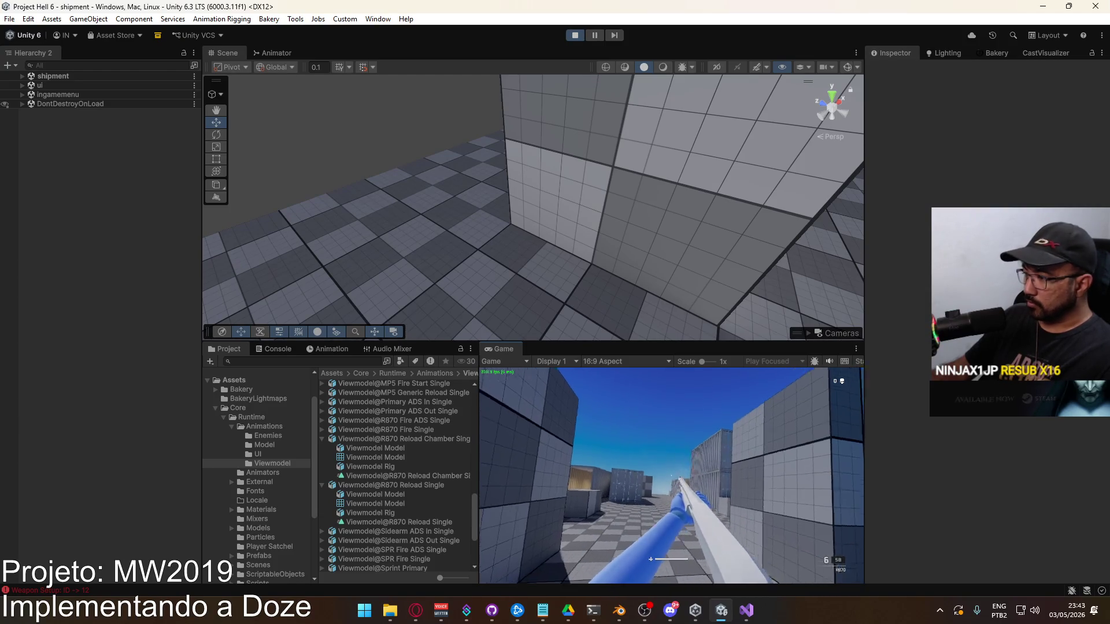
click(671, 475)
click(671, 475)
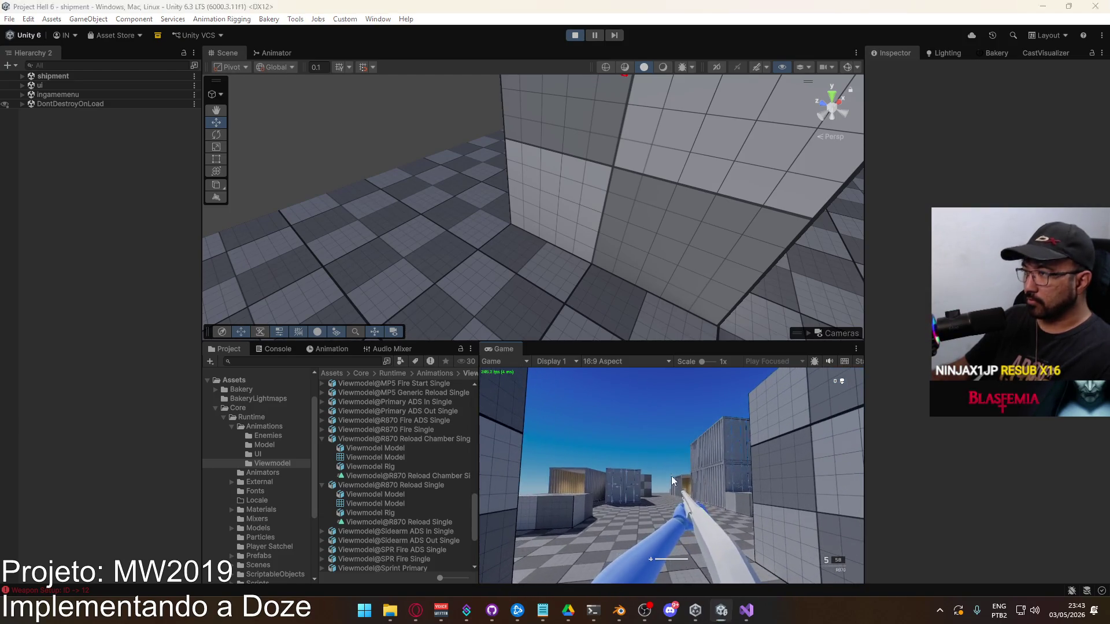
mouse_move(476, 174)
mouse_down()
mouse_move(523, 108)
mouse_move(392, 67)
mouse_move(287, 65)
mouse_move(204, 102)
mouse_move(413, 206)
mouse_up()
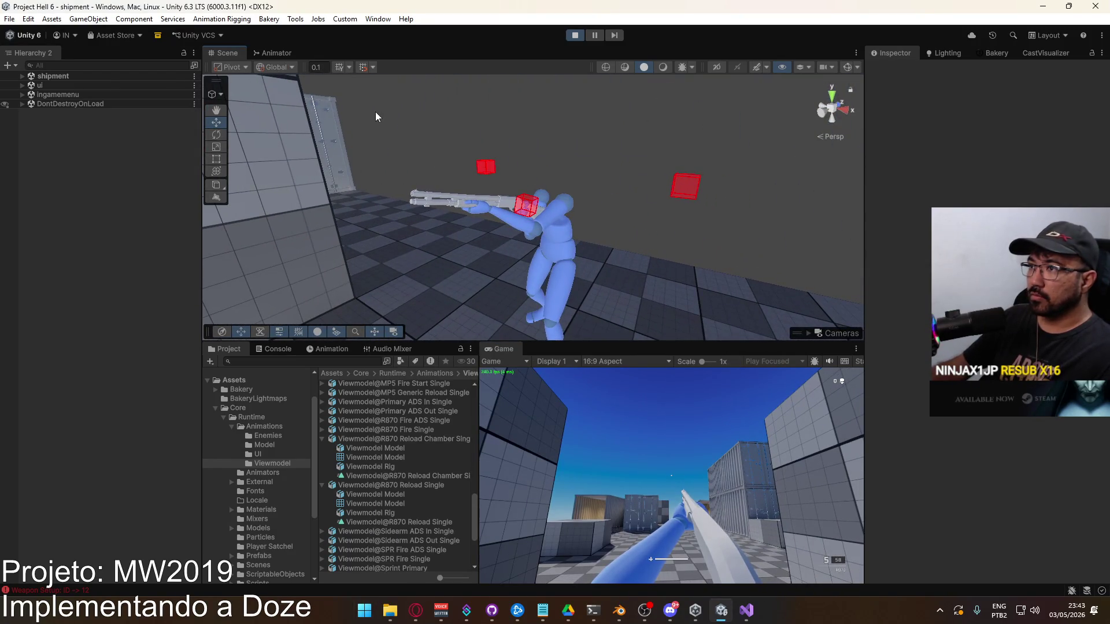
click(552, 242)
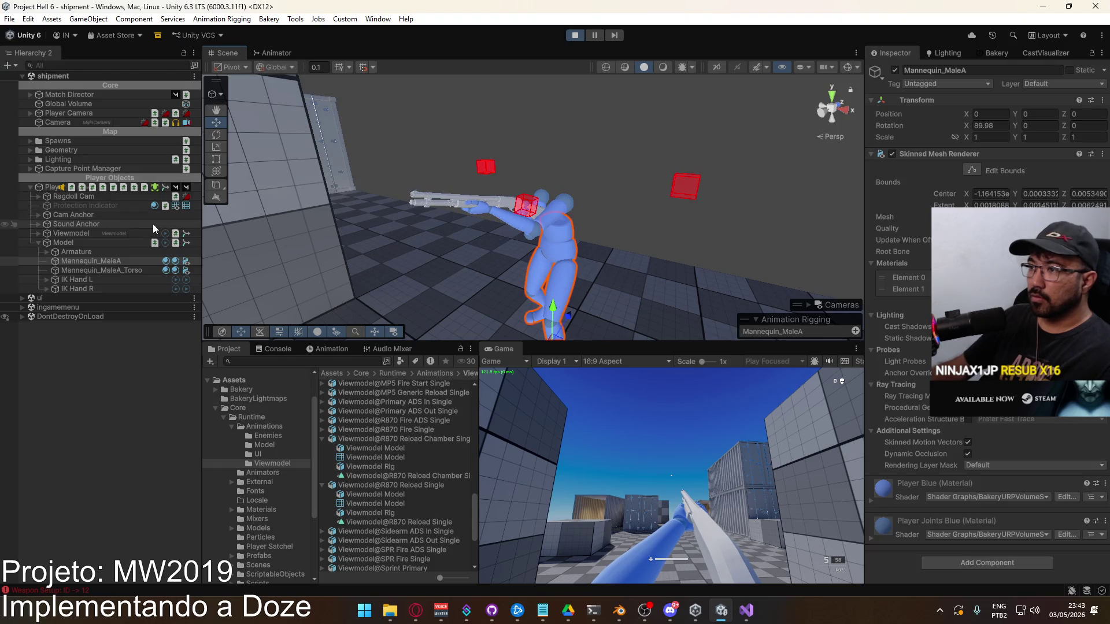
Show the live Viewmodel animator and reload the shotgun with R.
click(67, 234)
click(275, 52)
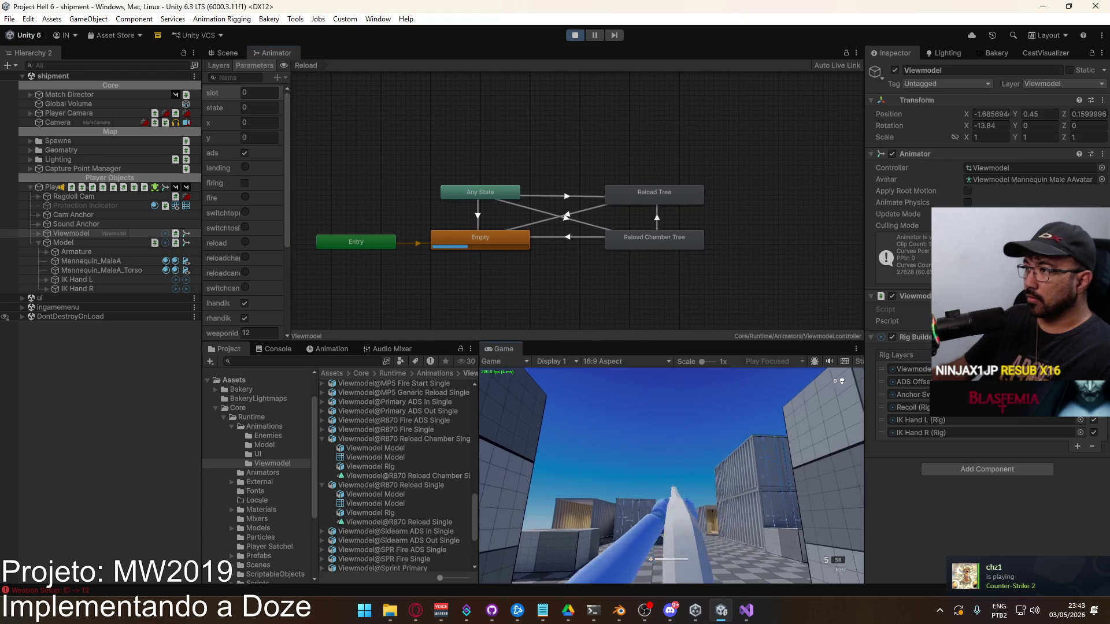
key(r)
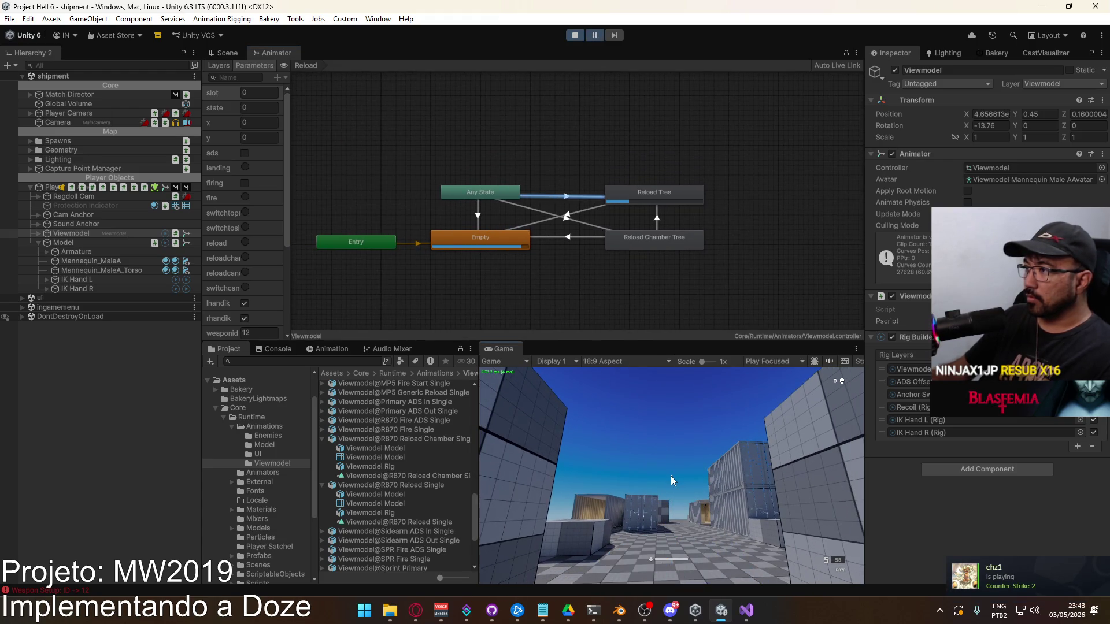
Inspect the Any State to Reload Tree transition and open the ScriptableObjects folder.
key(super)
key(super)
click(570, 196)
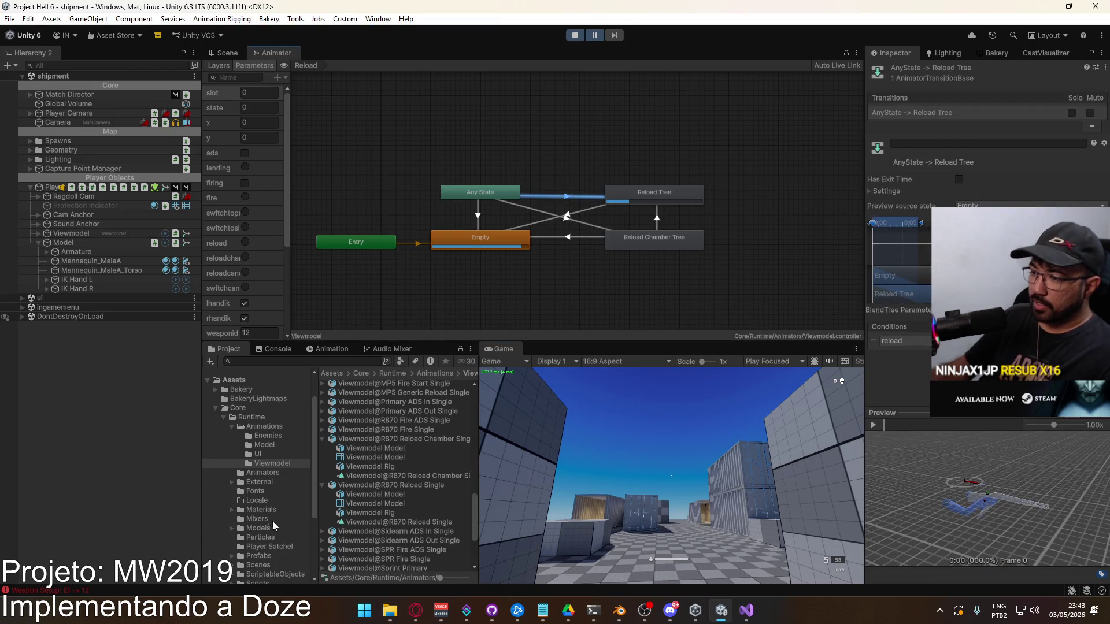
scroll(301, 546, down, 3)
click(278, 540)
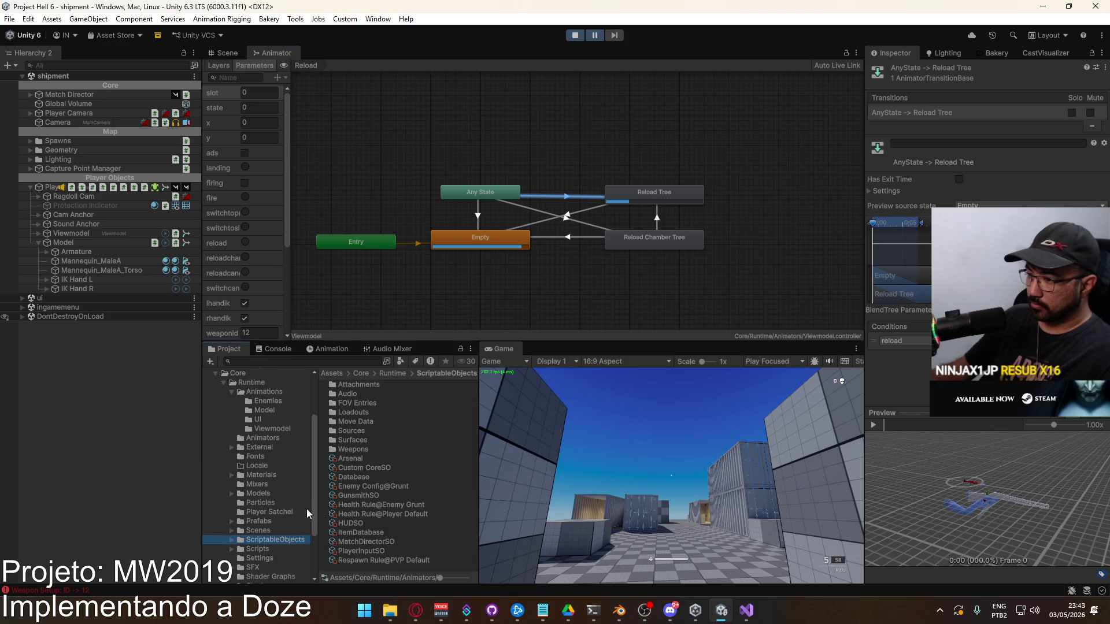
Turn on Use Reload Chamber in the R870 weapon settings and test-fire the shotgun.
click(352, 450)
scroll(404, 463, down, 5)
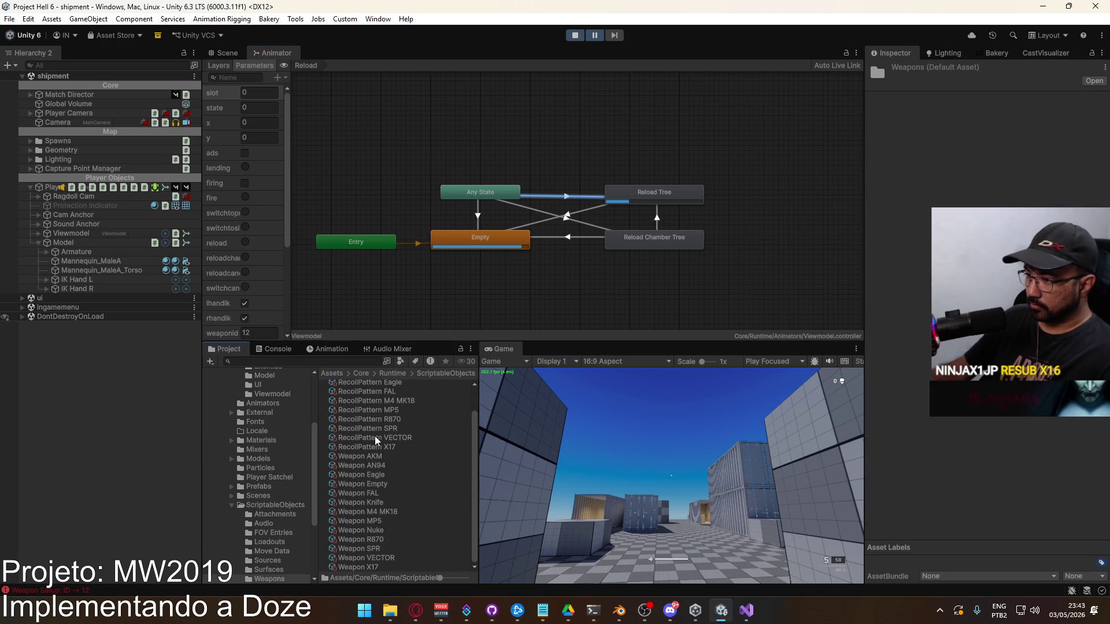
click(386, 419)
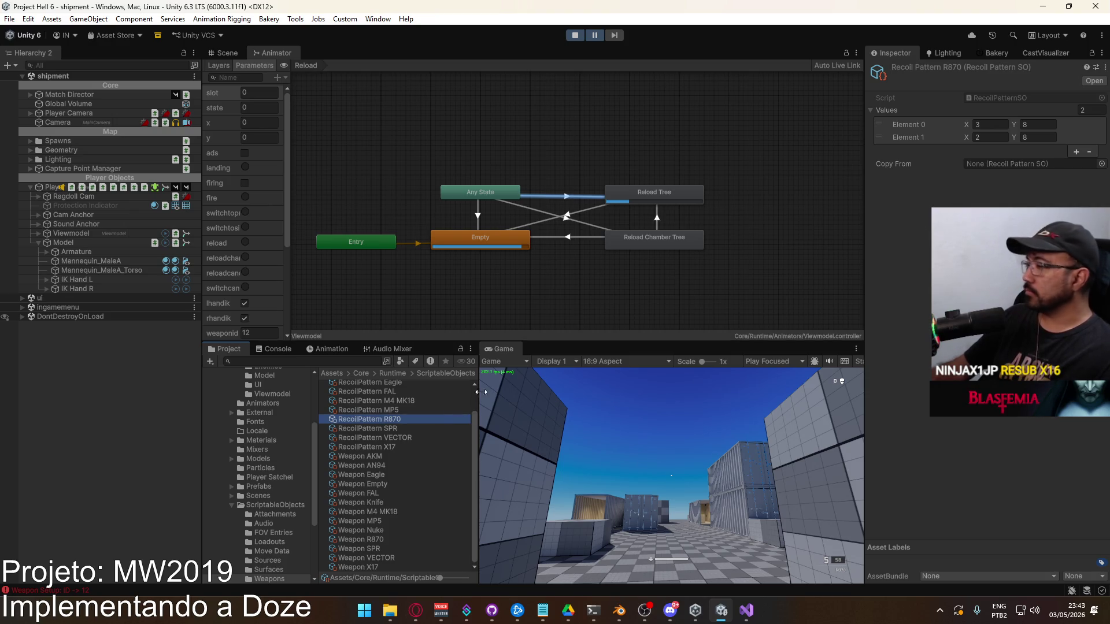
click(387, 558)
click(379, 537)
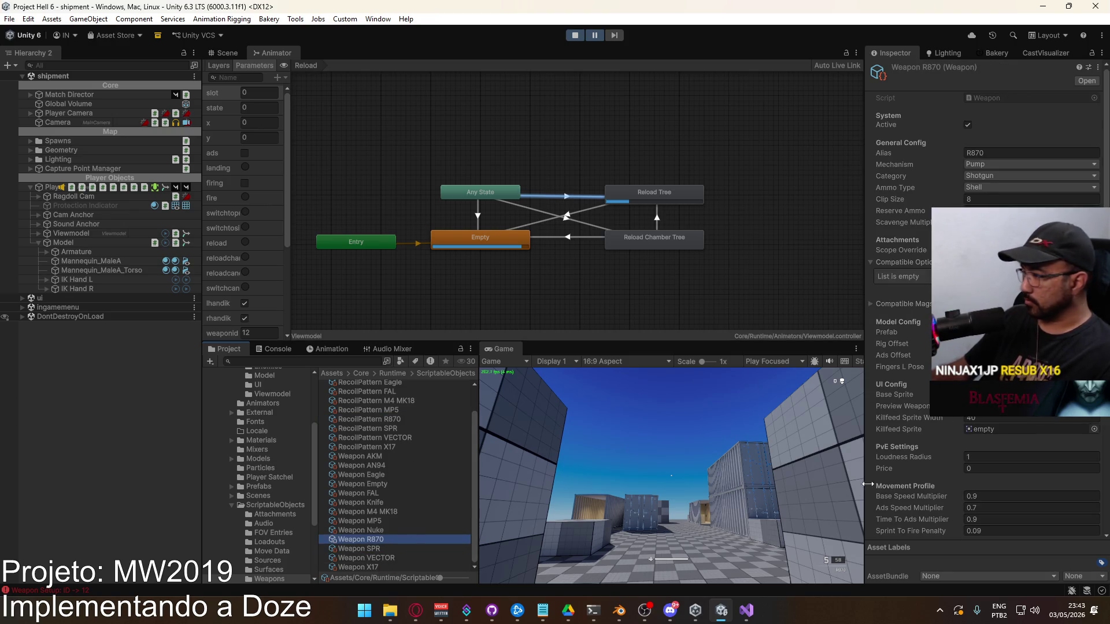
scroll(942, 480, down, 10)
click(966, 530)
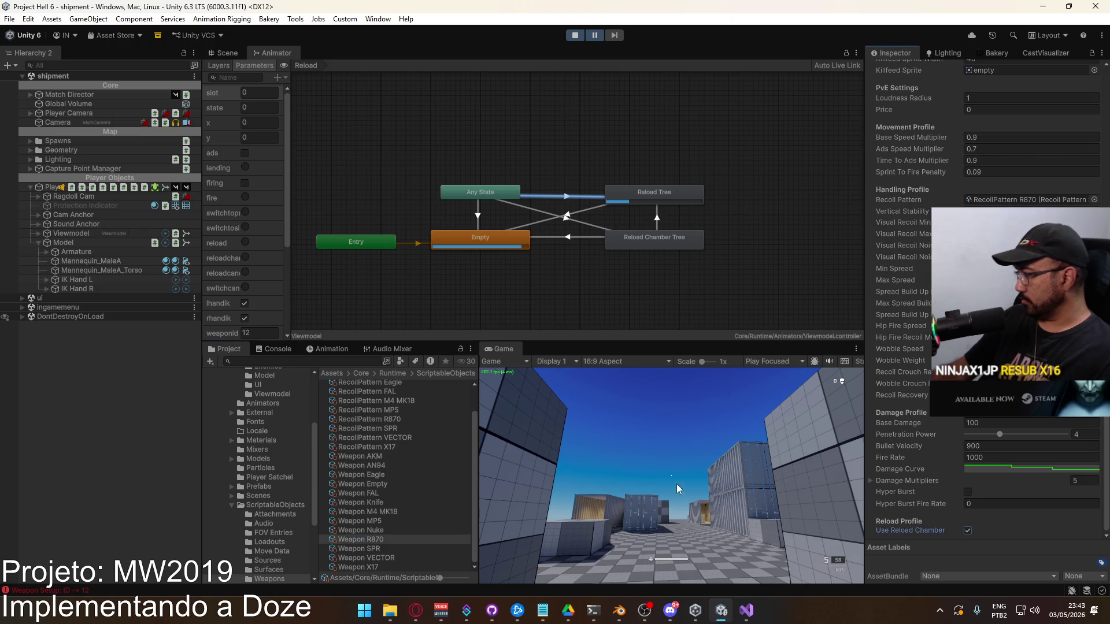
click(675, 464)
click(675, 464)
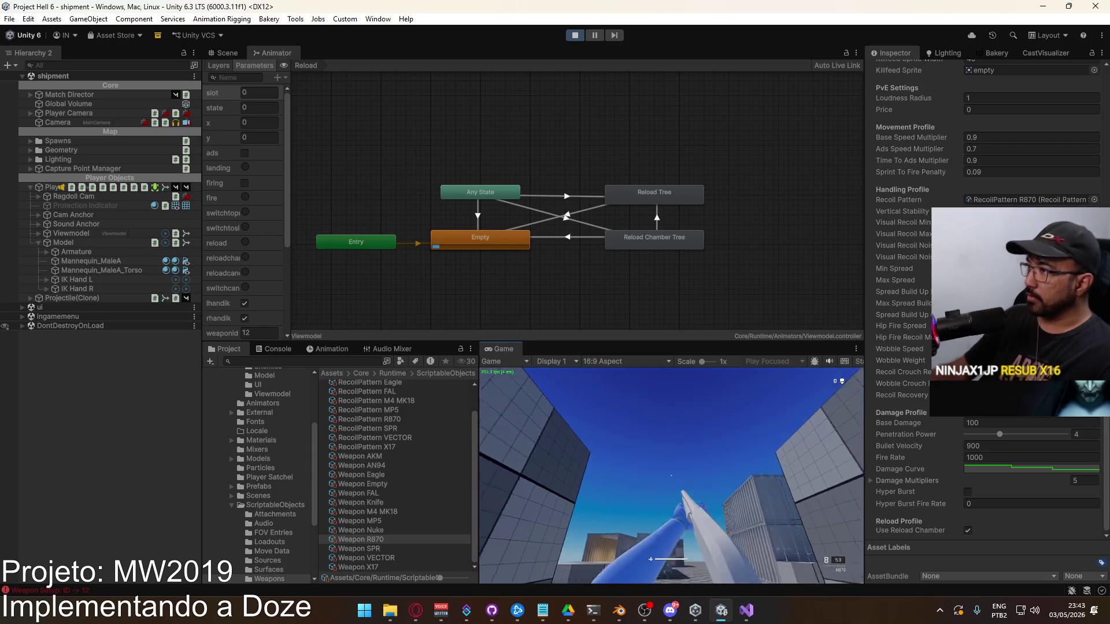
Stop the play test, restart Play mode, and switch to Visual Studio.
key(super)
click(574, 36)
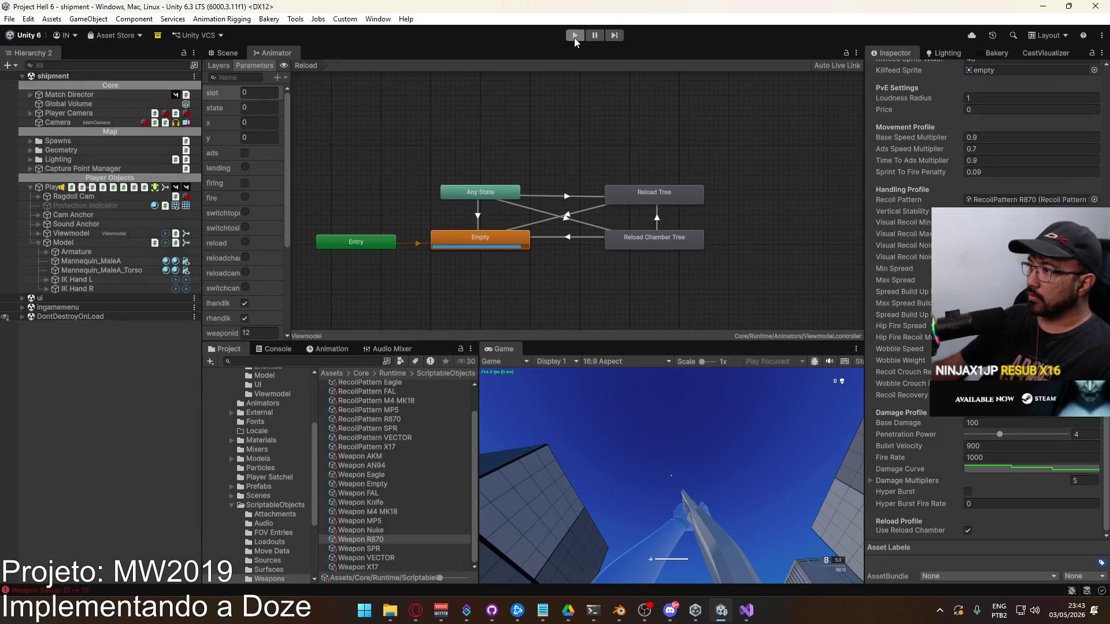
click(574, 36)
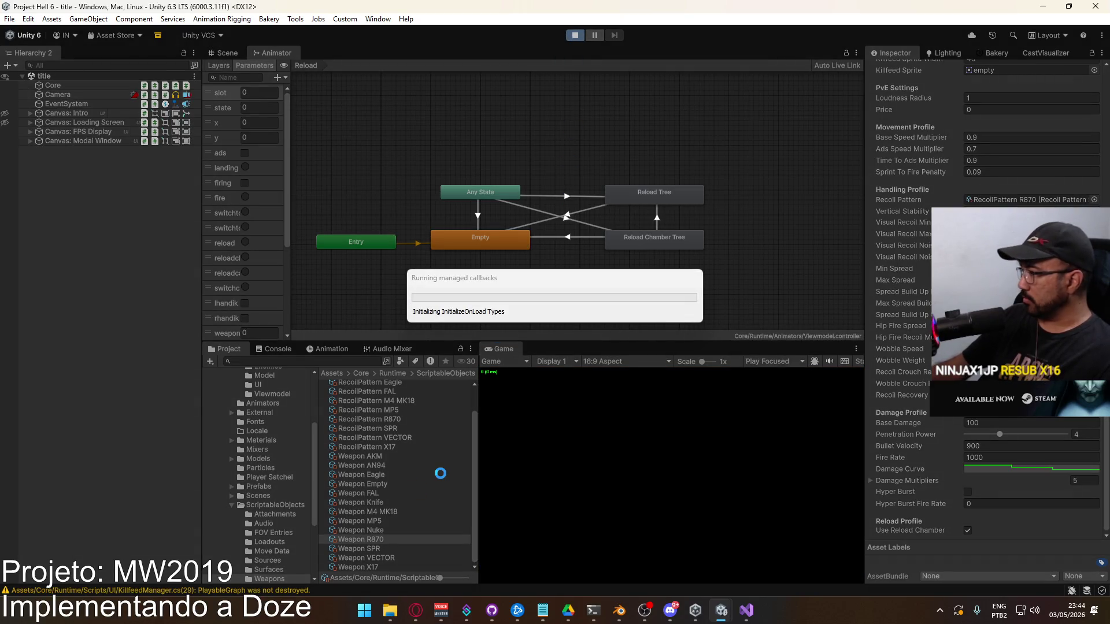
key(alt+Tab)
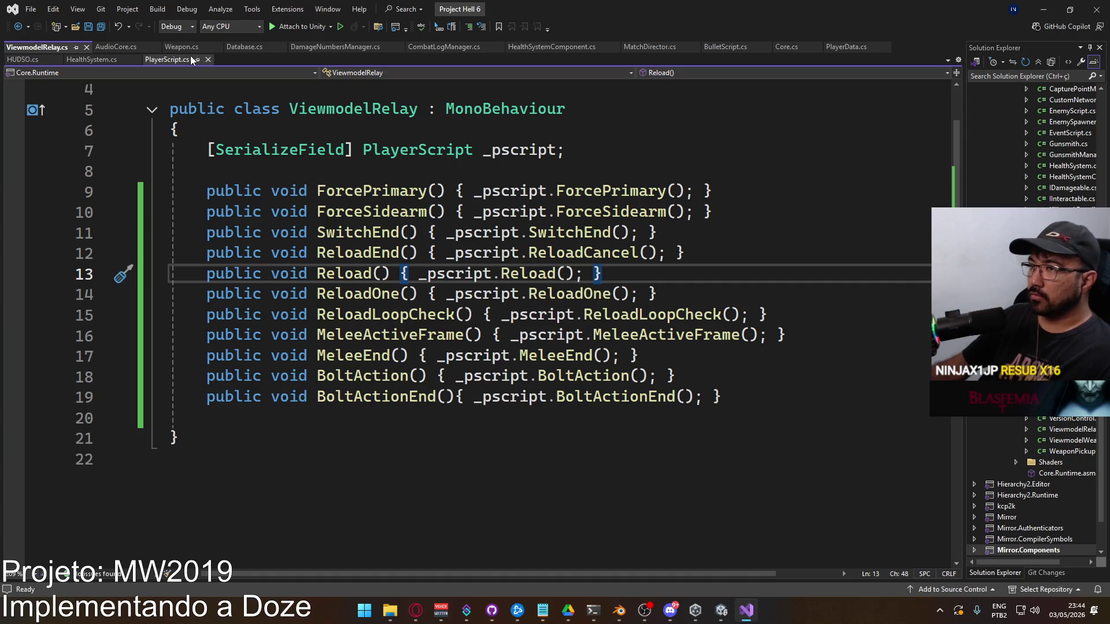
In PlayerScript.cs, follow ReloadOne into InternalReload and select the line firing the reload trigger.
click(151, 59)
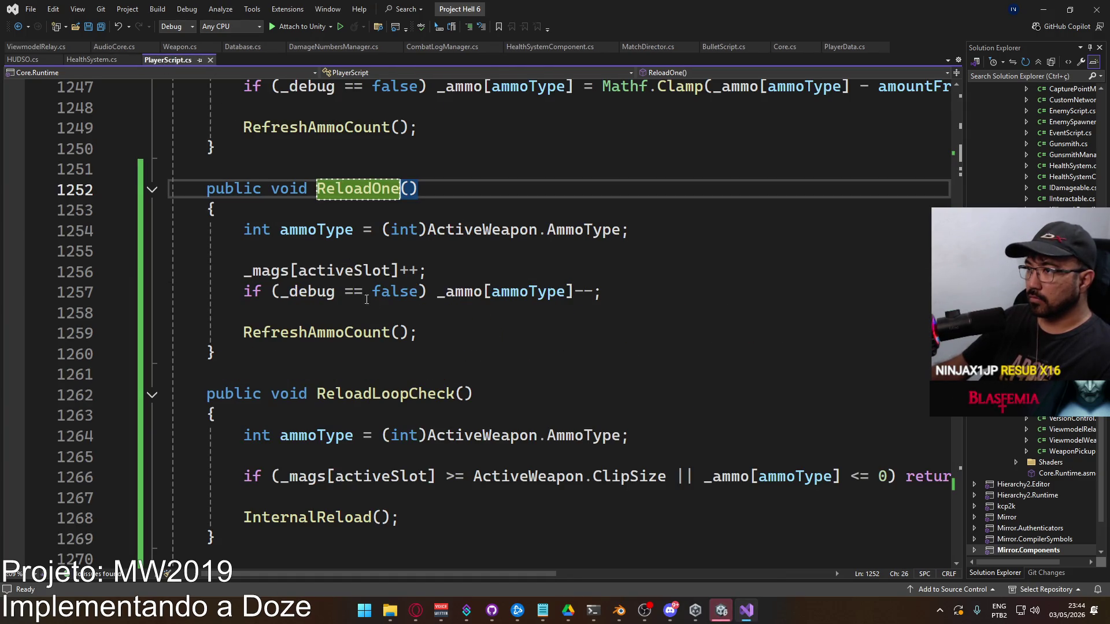
scroll(360, 295, down, 2)
scroll(467, 362, up, 7)
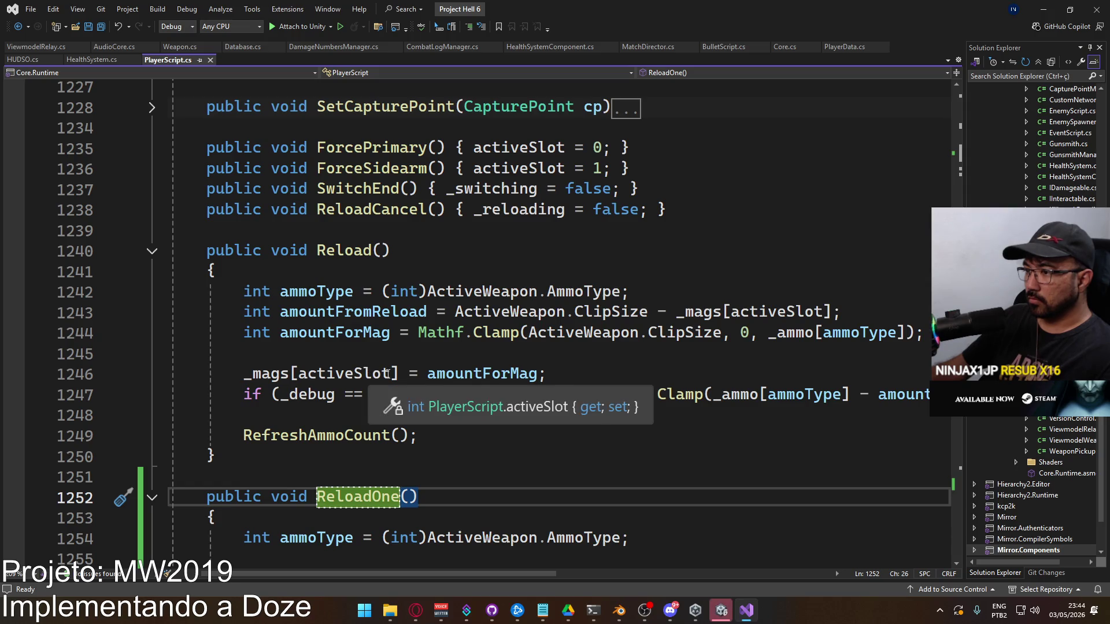
scroll(374, 327, up, 2)
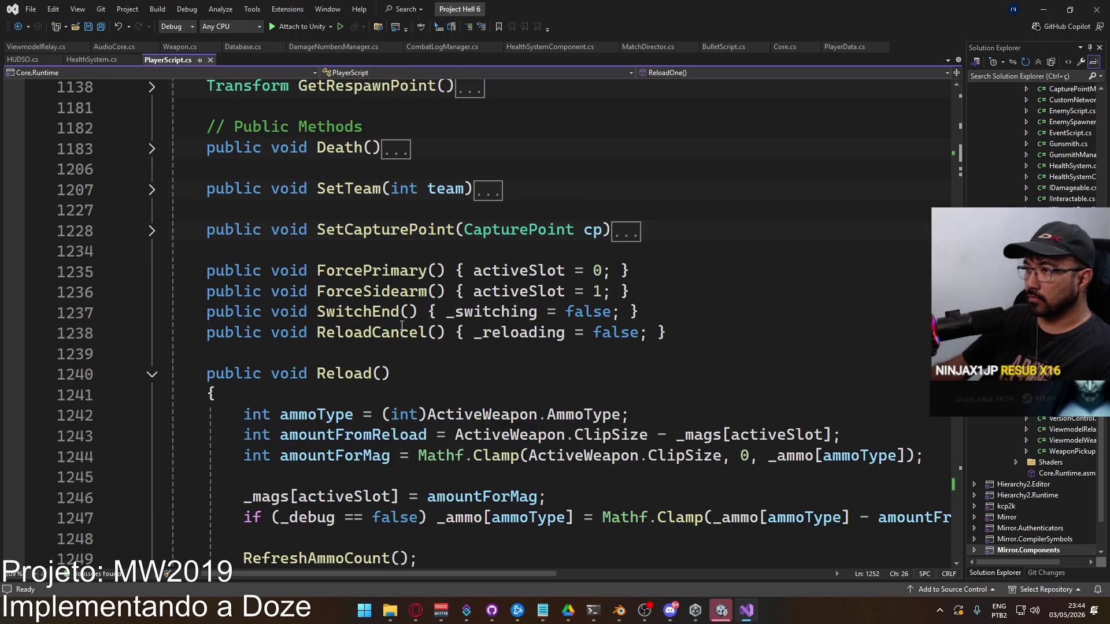
scroll(402, 326, down, 10)
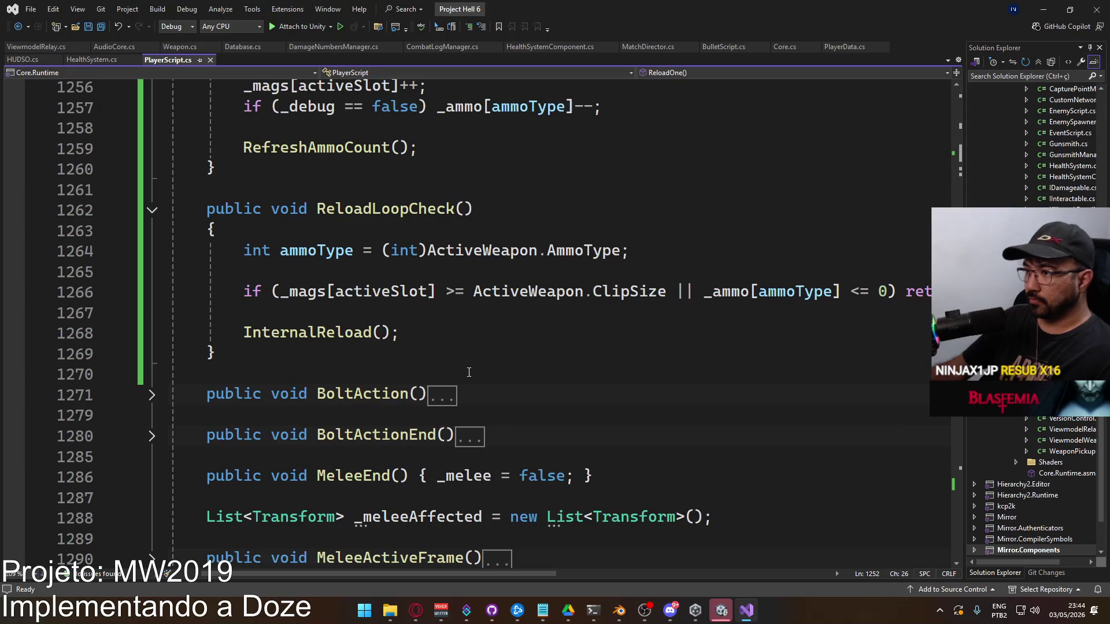
ctrl+click(323, 332)
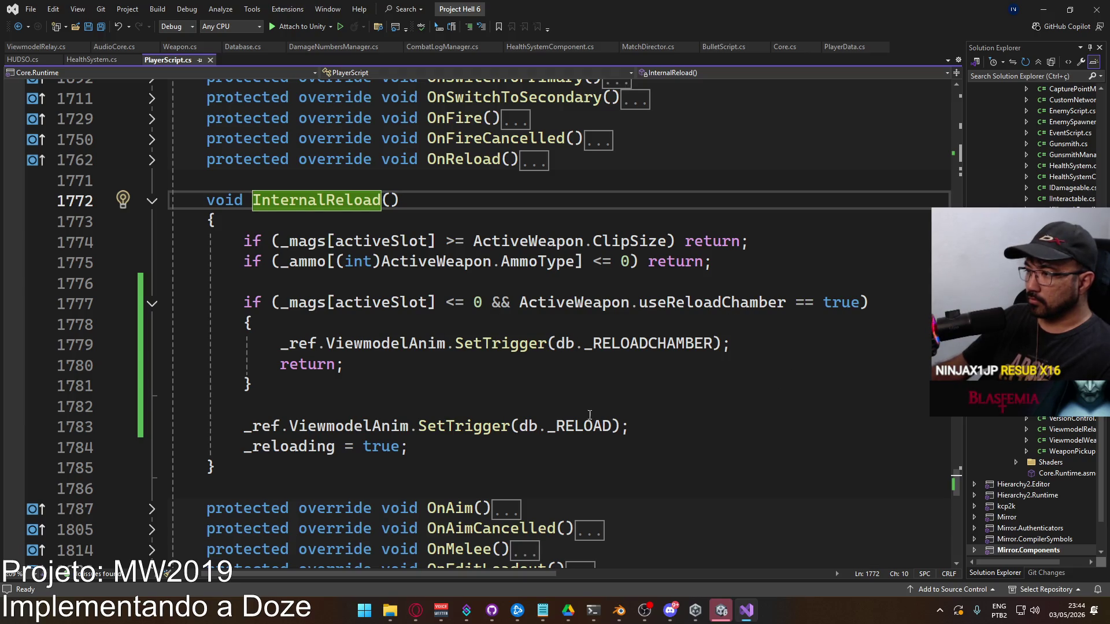
mouse_move(669, 423)
mouse_down()
mouse_move(259, 428)
mouse_move(245, 438)
mouse_up()
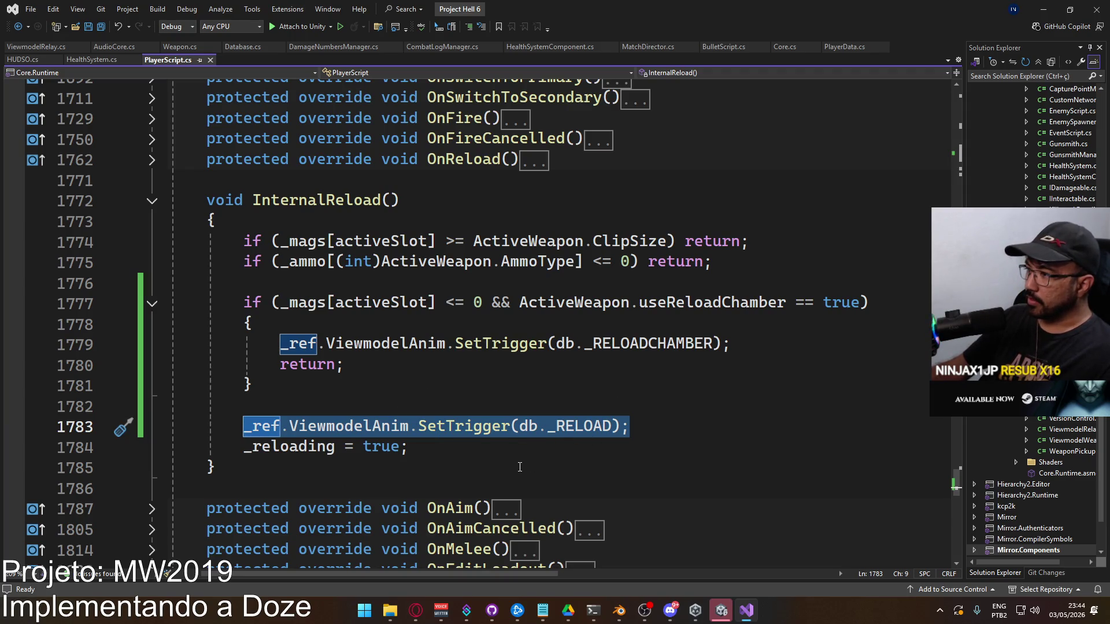
Back in Unity, open the Reload Tree blend tree from the Viewmodel animator.
key(alt+Tab)
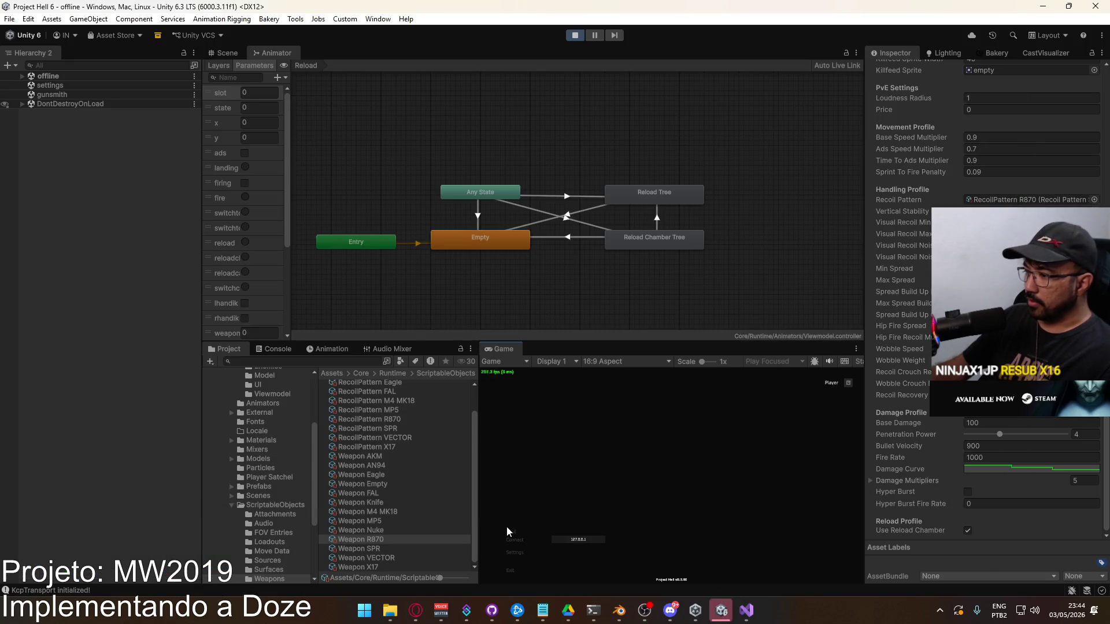
click(584, 197)
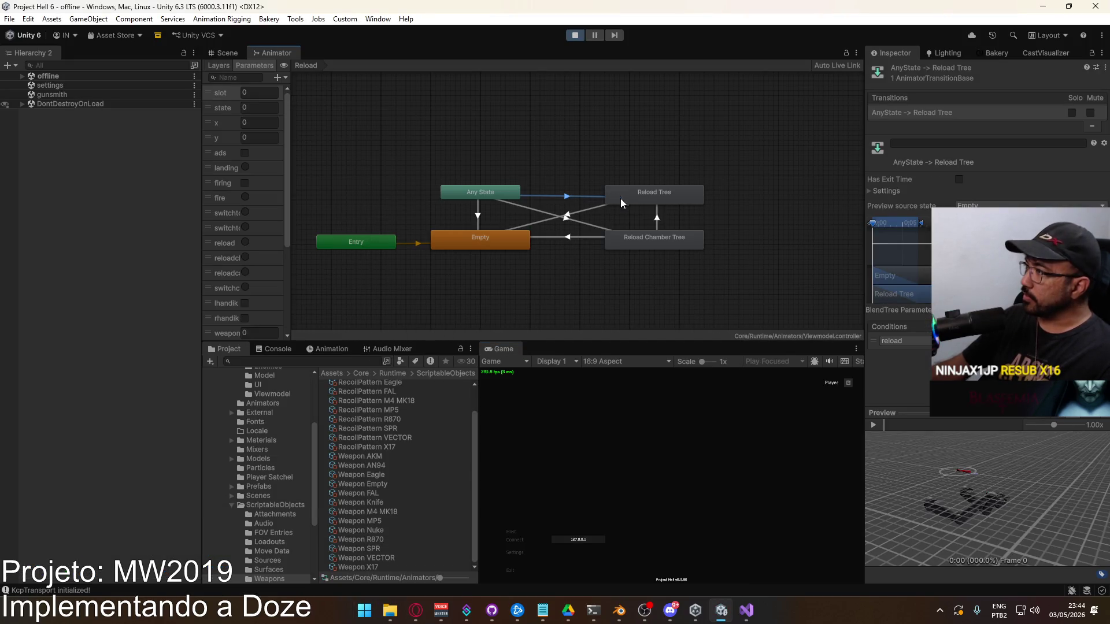
click(679, 207)
double_click(673, 200)
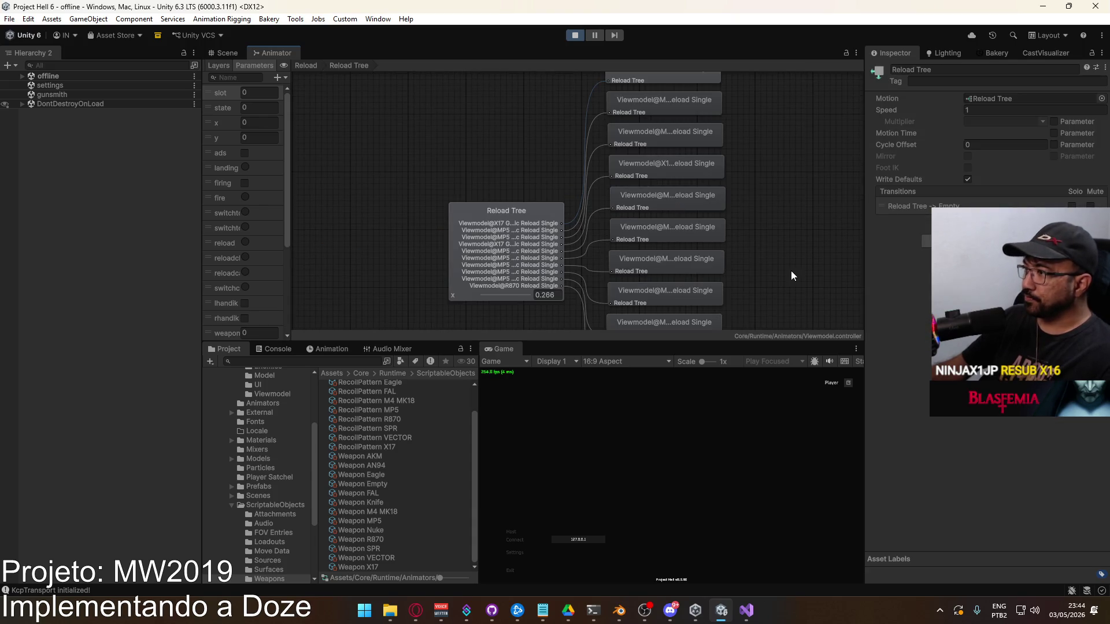
View the Reload Tree's 1D blend settings, start a shipment match, and select Player.
click(483, 133)
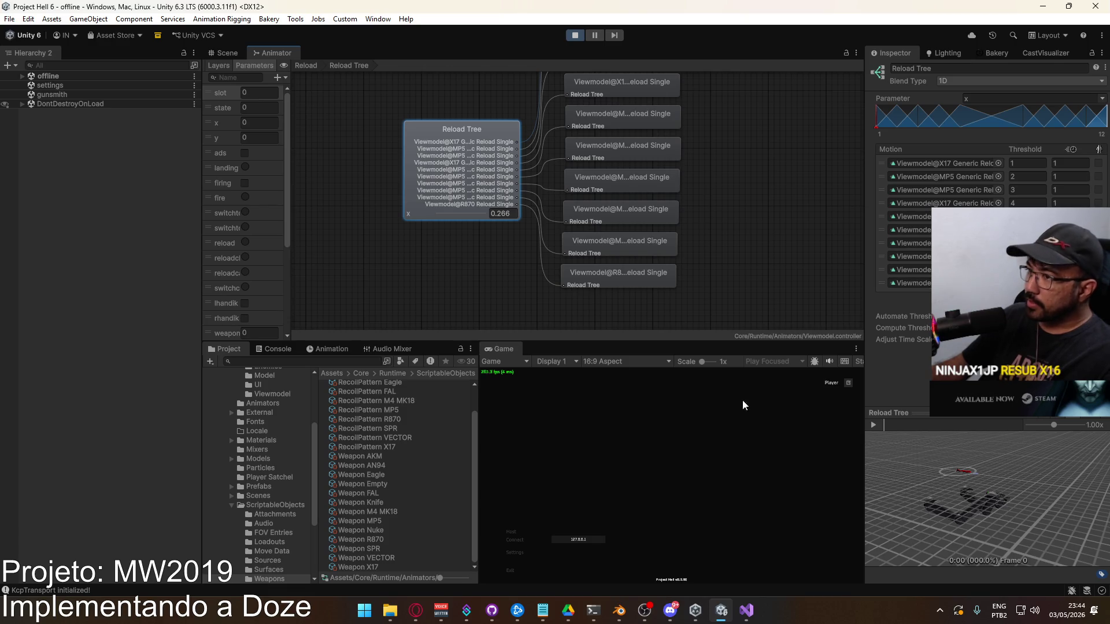
click(512, 533)
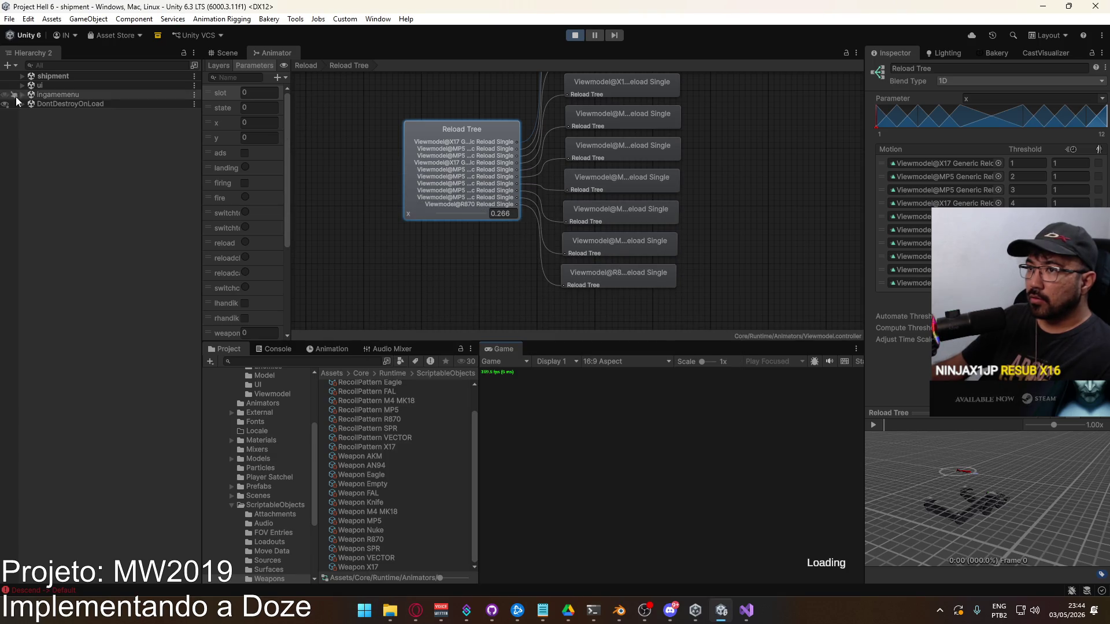
click(51, 187)
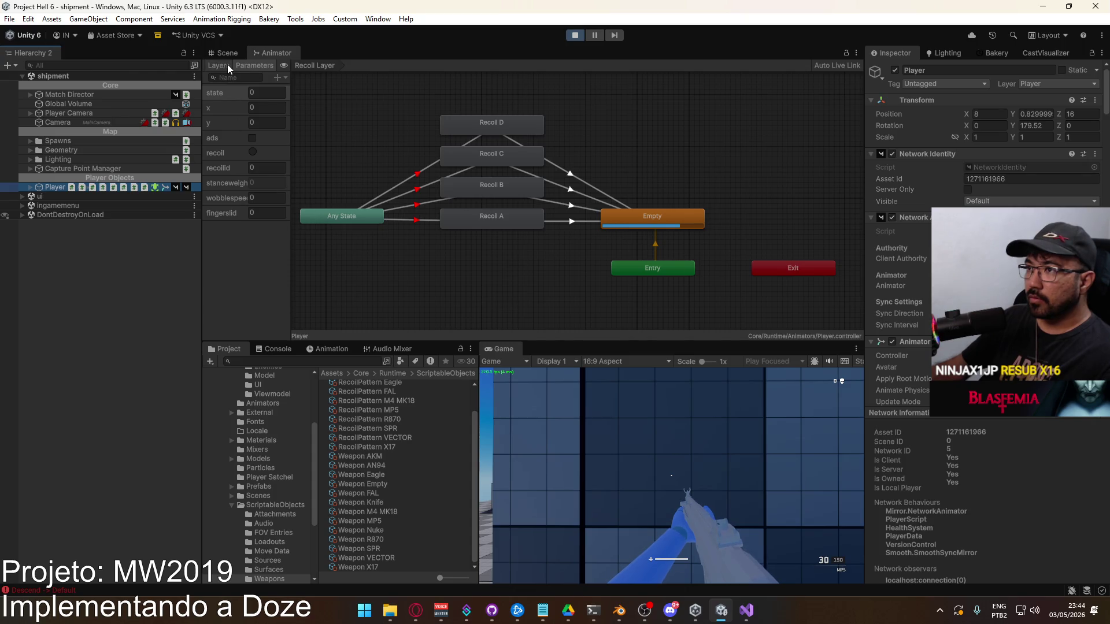
Select the Player's Viewmodel child to watch its animator, and fire a shot.
click(30, 187)
click(84, 233)
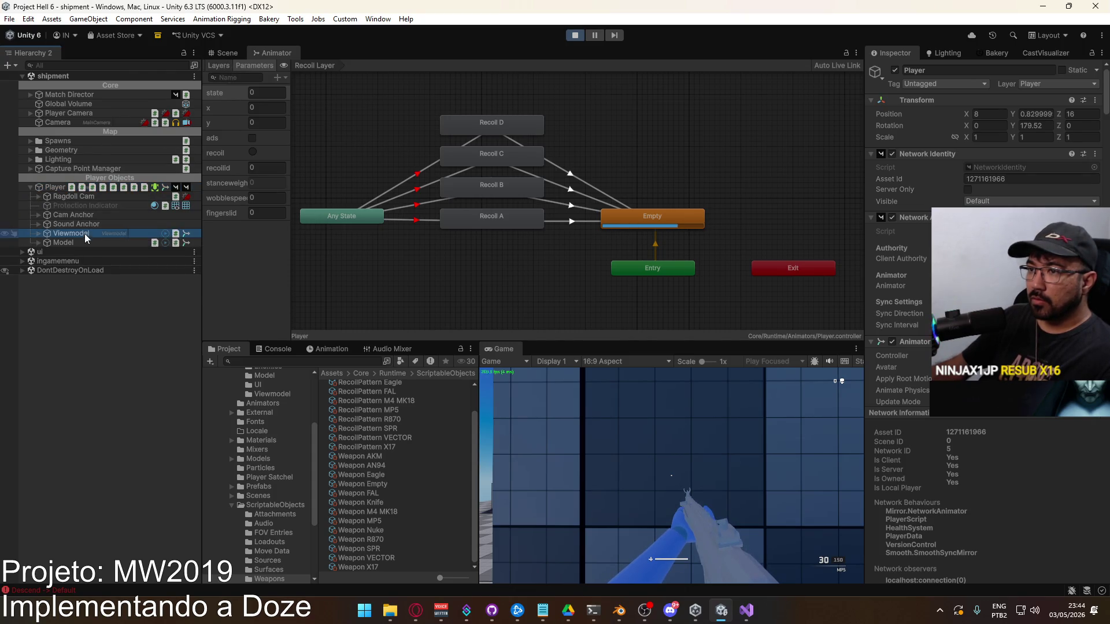
scroll(262, 235, down, 5)
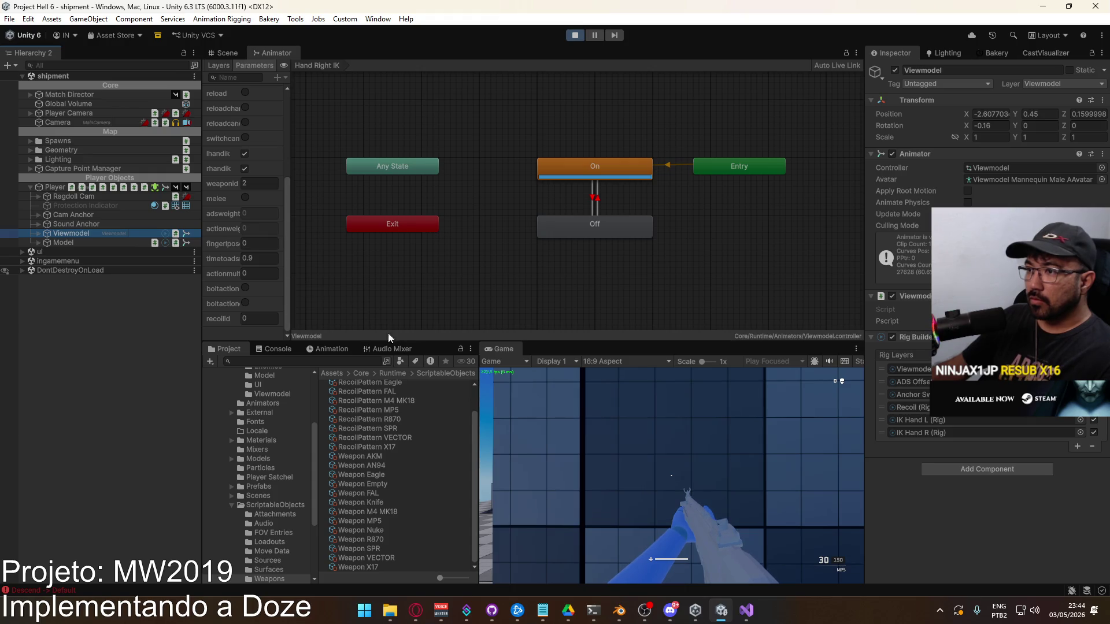
click(653, 458)
Swap the primary weapon to the shotgun in the loadout editor and resume play.
key(Escape)
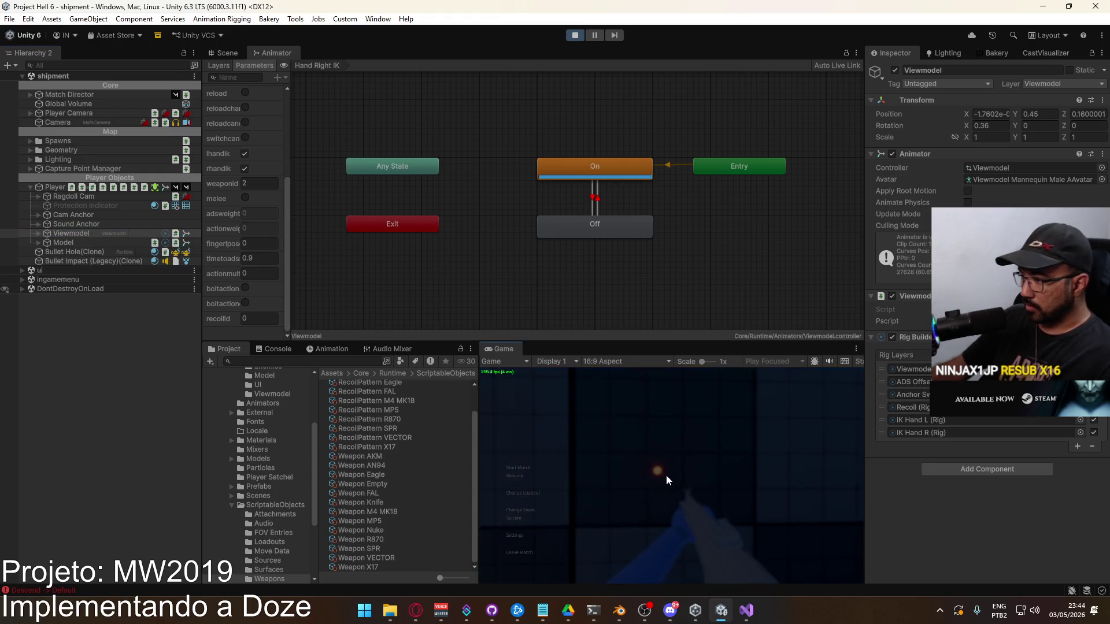
click(529, 493)
click(547, 413)
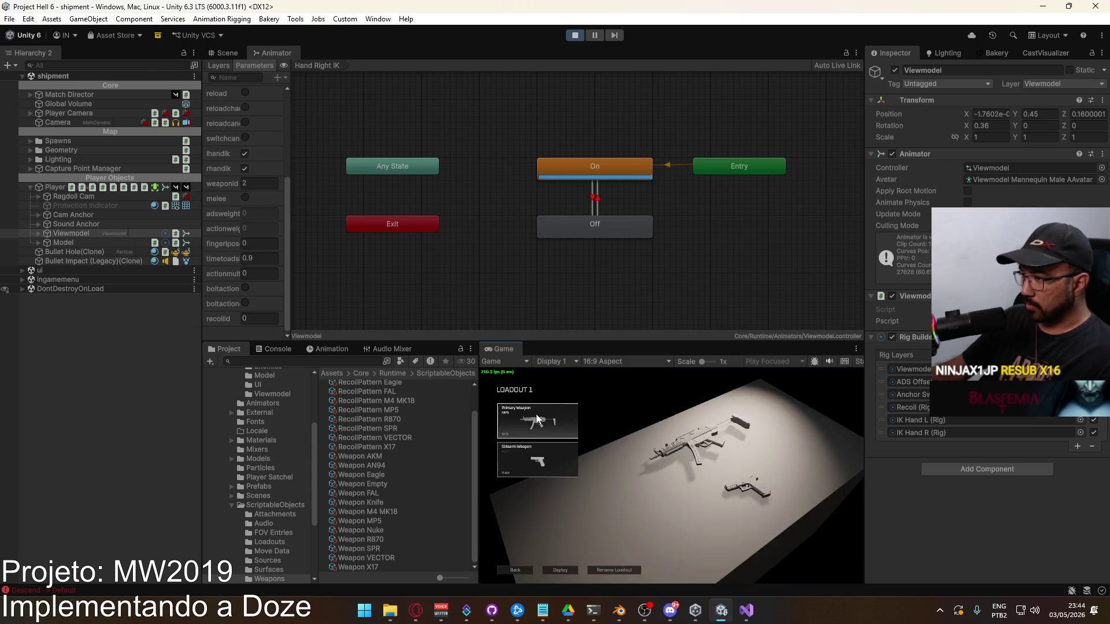
click(623, 398)
click(550, 421)
click(680, 572)
click(567, 567)
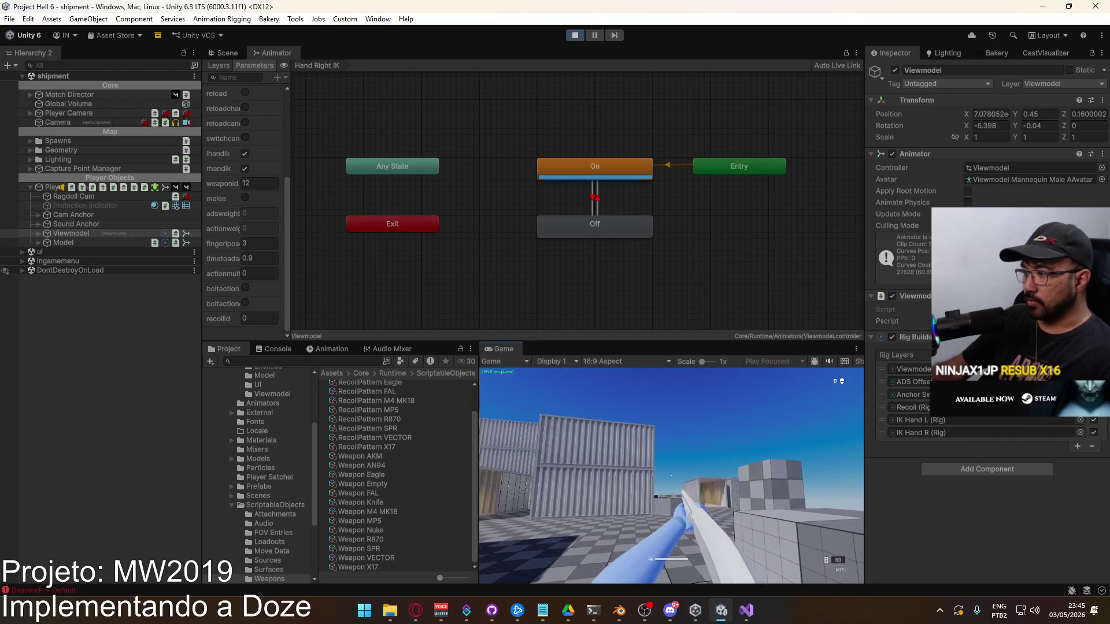
Fire the shotgun and show the Viewmodel animator's Layers list.
click(671, 475)
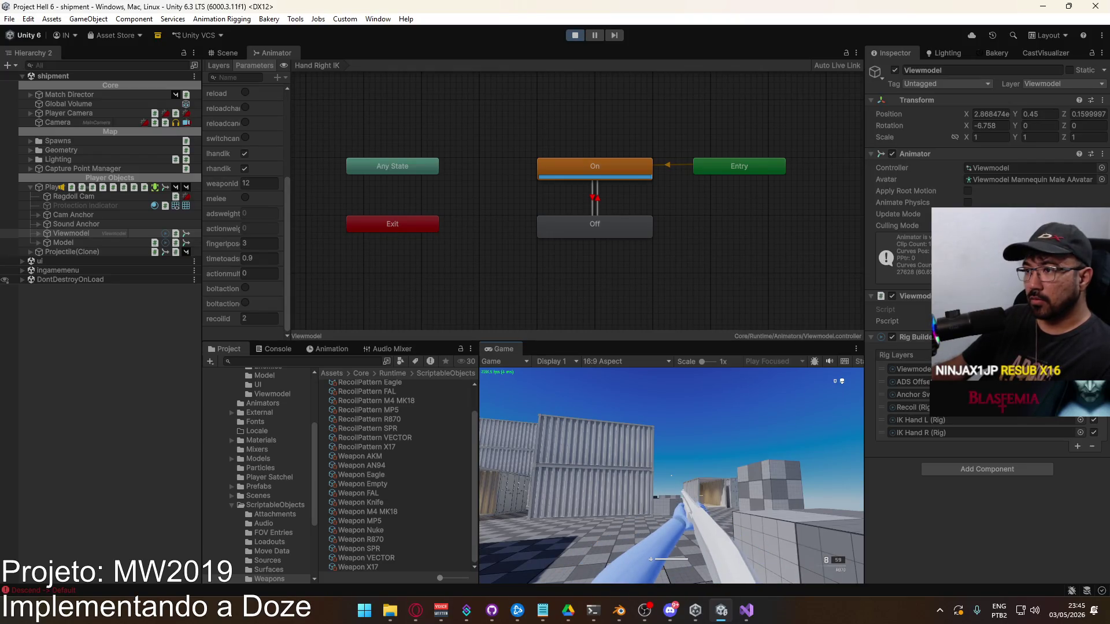
key(super)
click(272, 306)
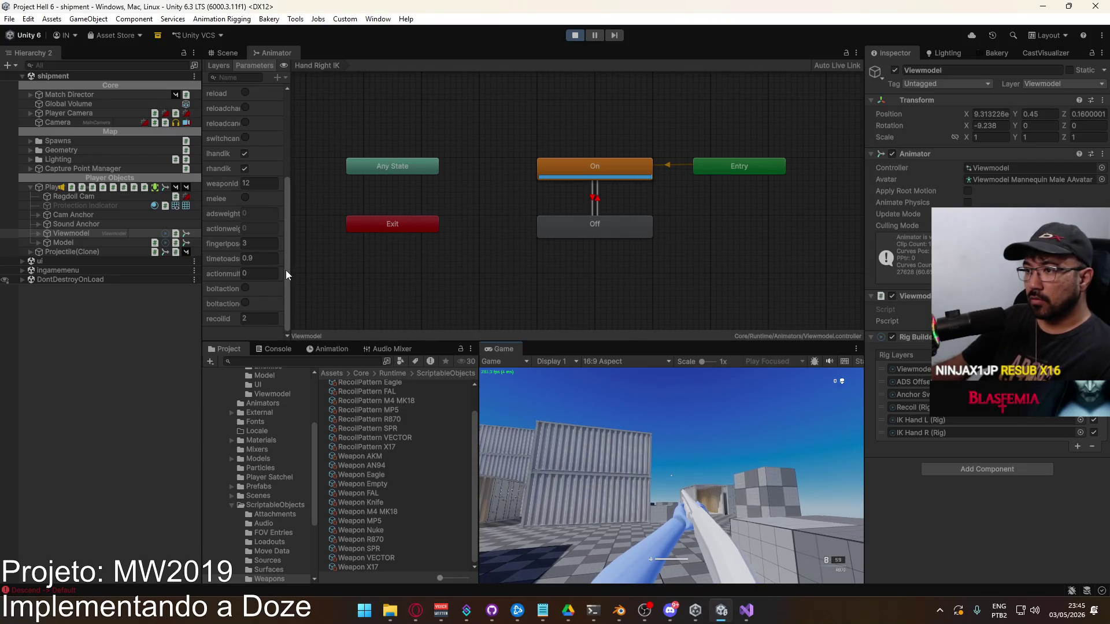
scroll(275, 214, up, 3)
scroll(271, 191, down, 5)
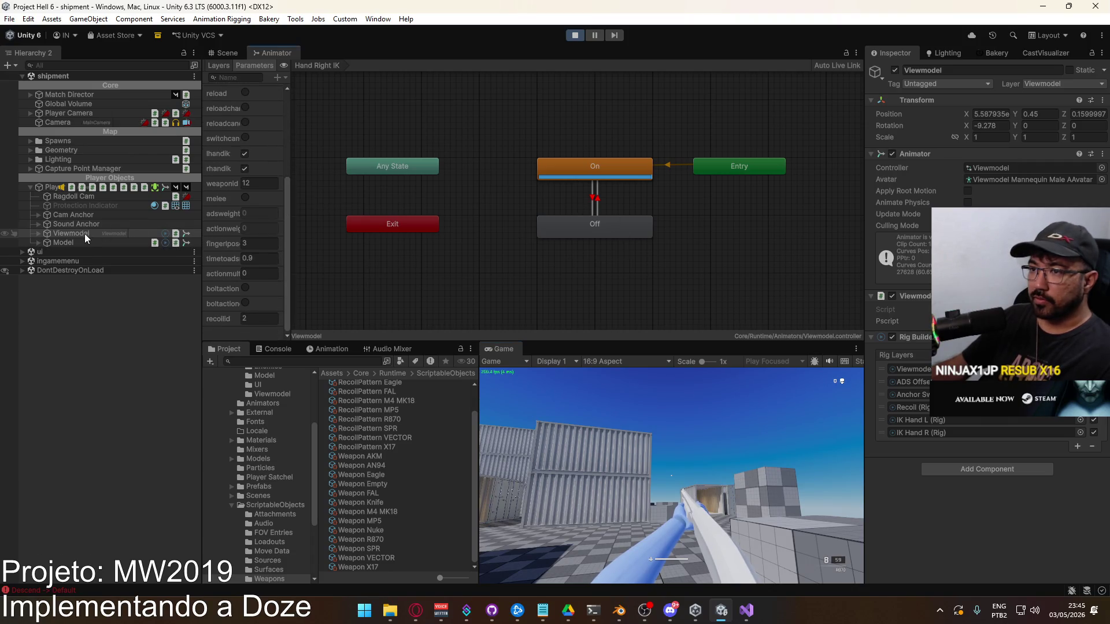
click(218, 66)
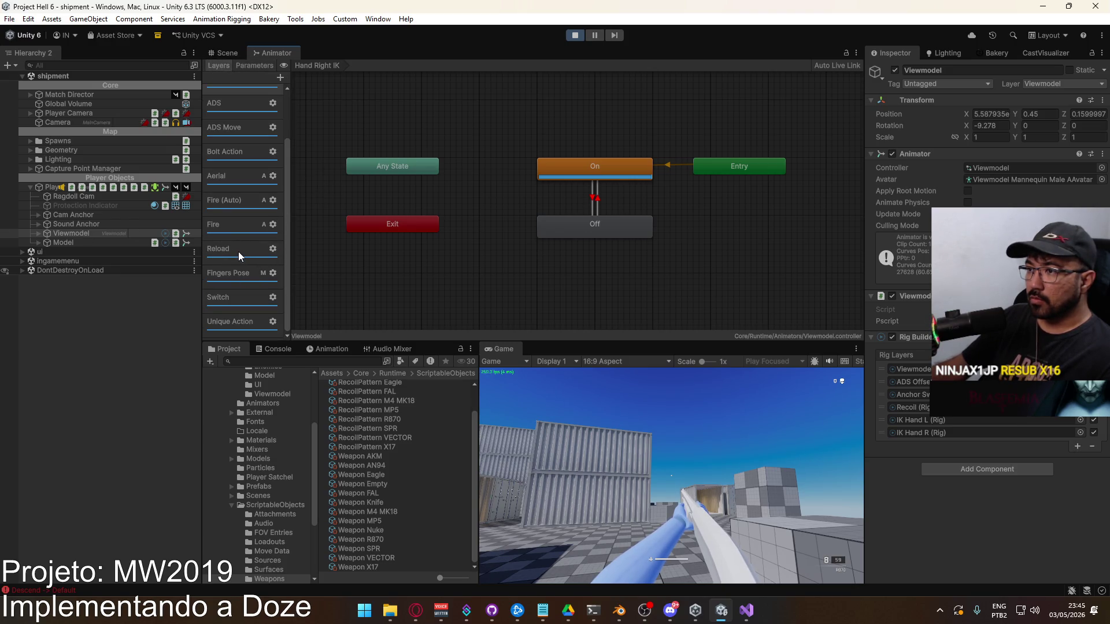
Open the Reload layer's states and fire the shotgun twice.
click(238, 252)
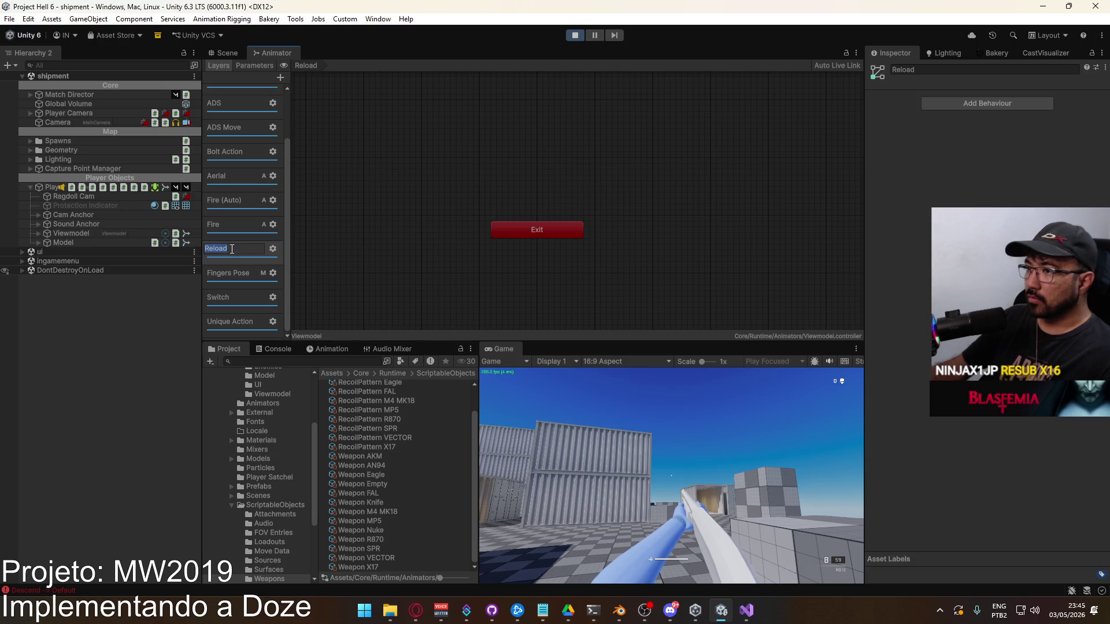
click(253, 259)
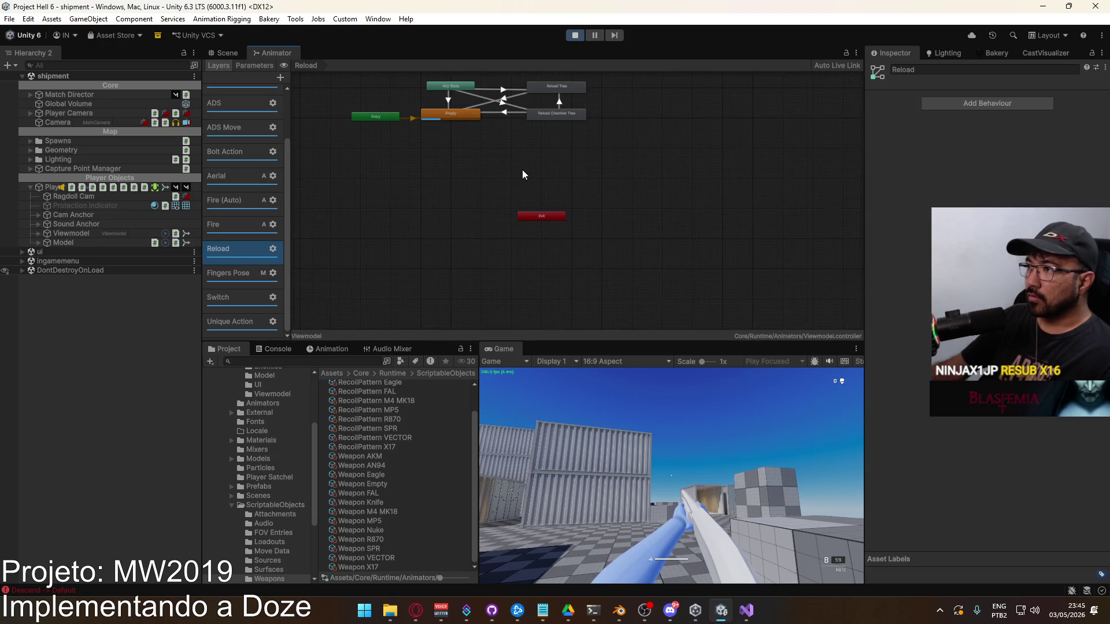
click(636, 462)
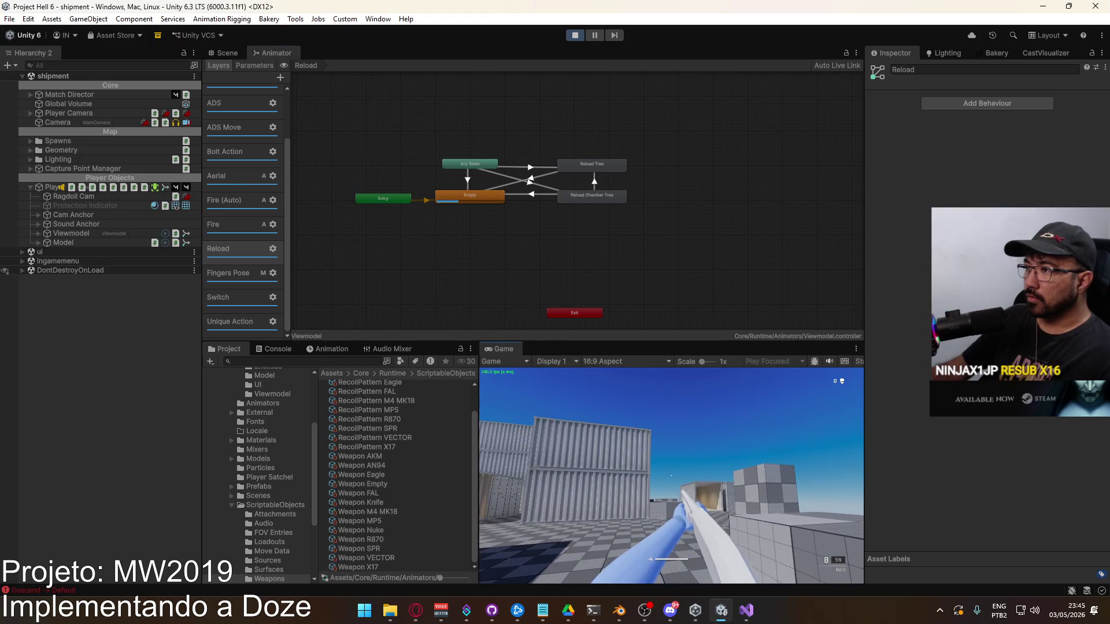
key(super)
key(Escape)
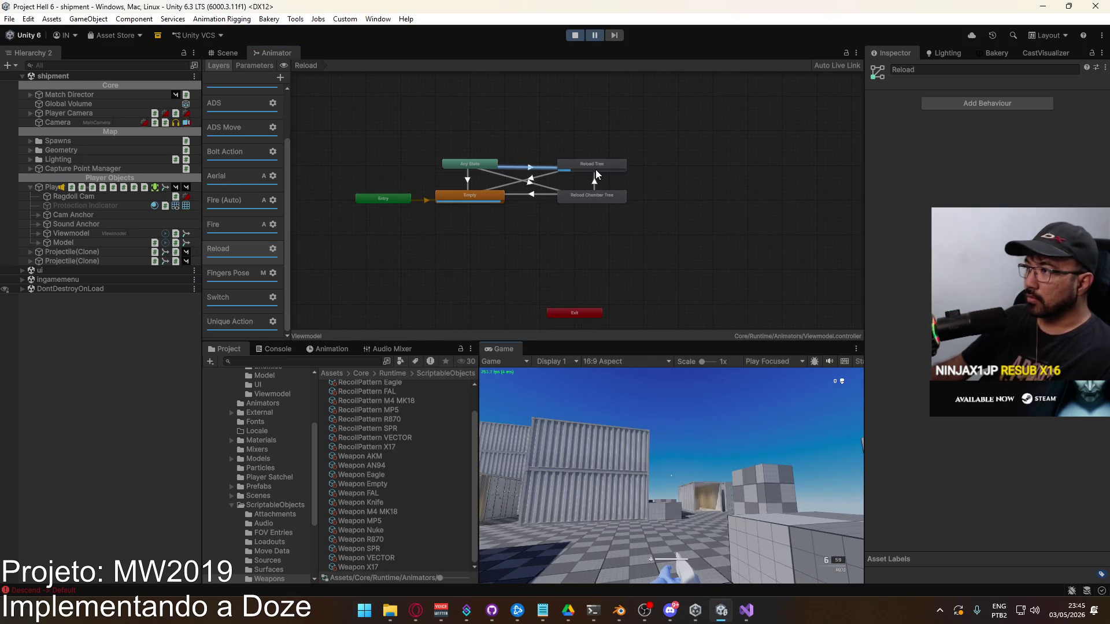
Set the Reload Tree blend tree's parameter to weaponid.
double_click(596, 169)
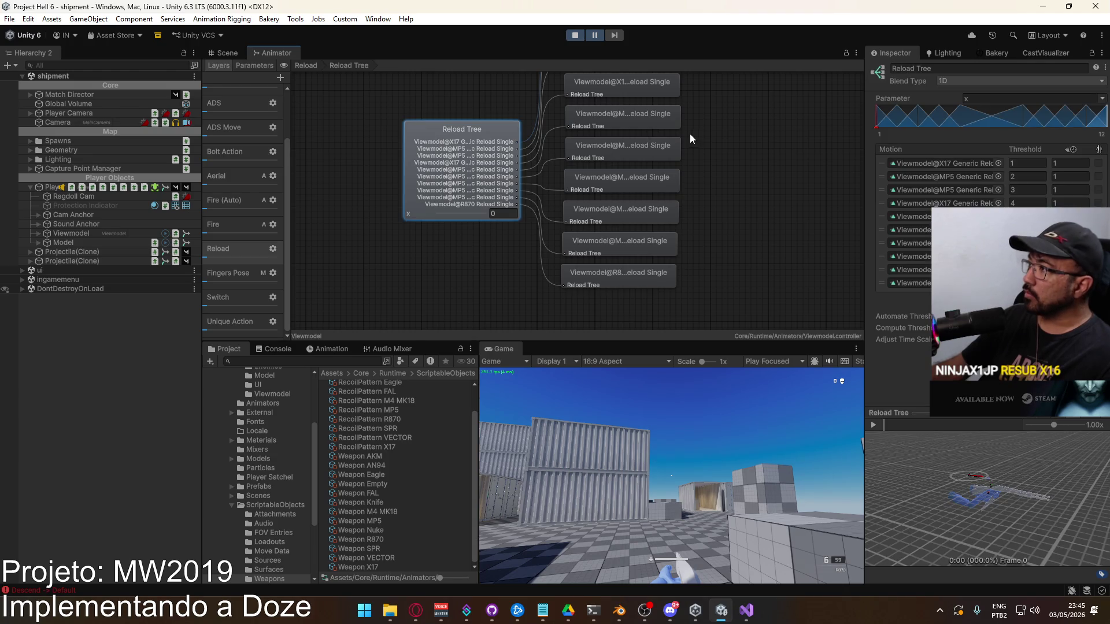
click(1102, 99)
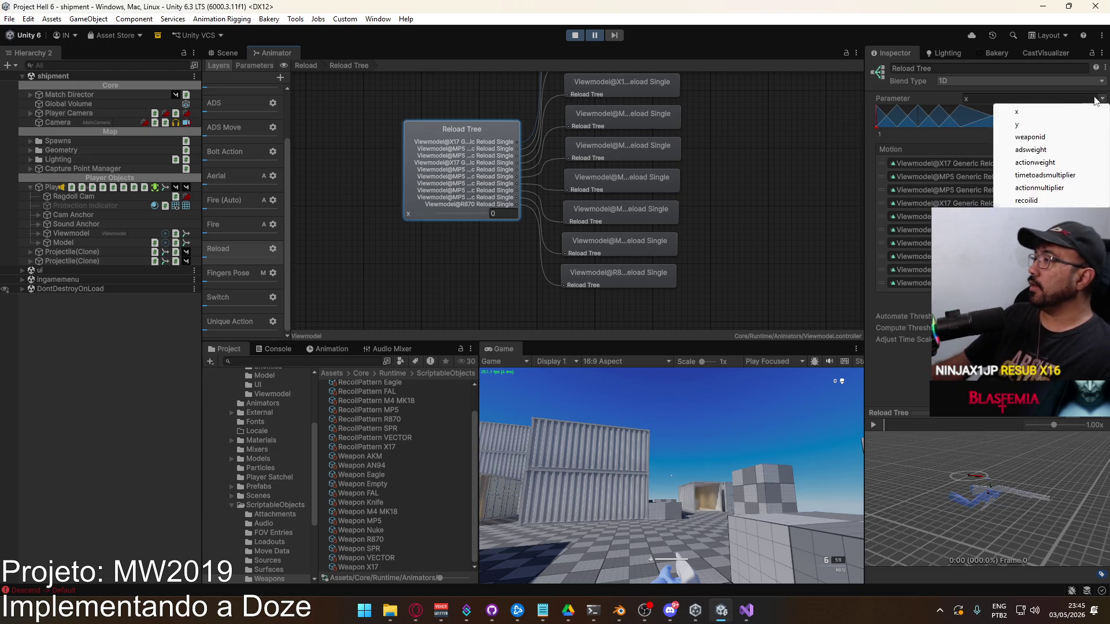
click(1030, 137)
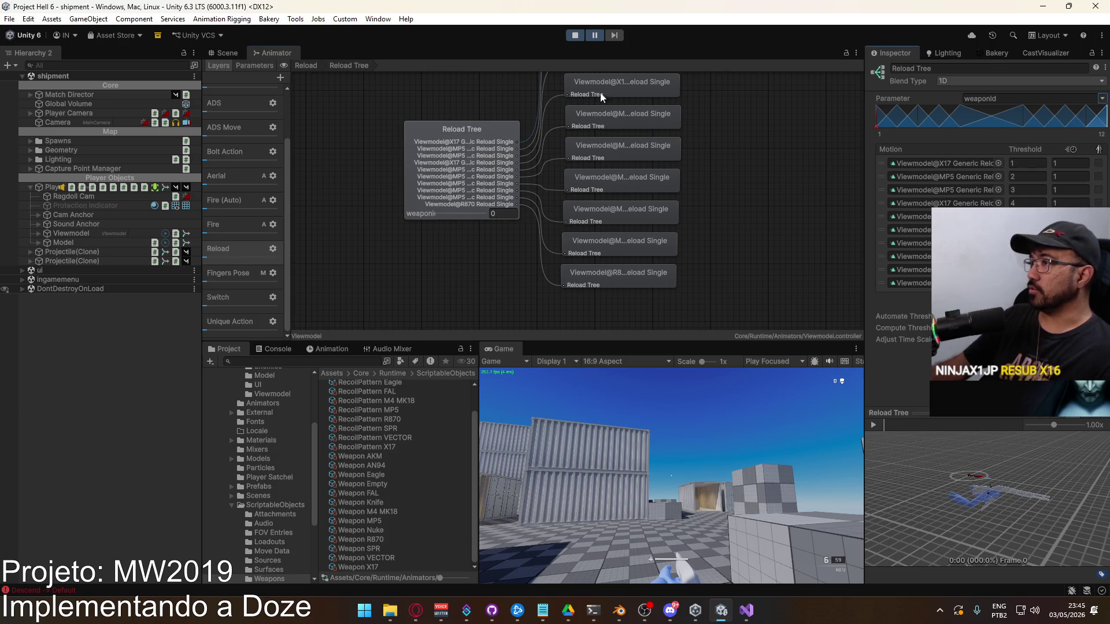
Take control of the player, then pause with Escape to free the cursor.
click(671, 474)
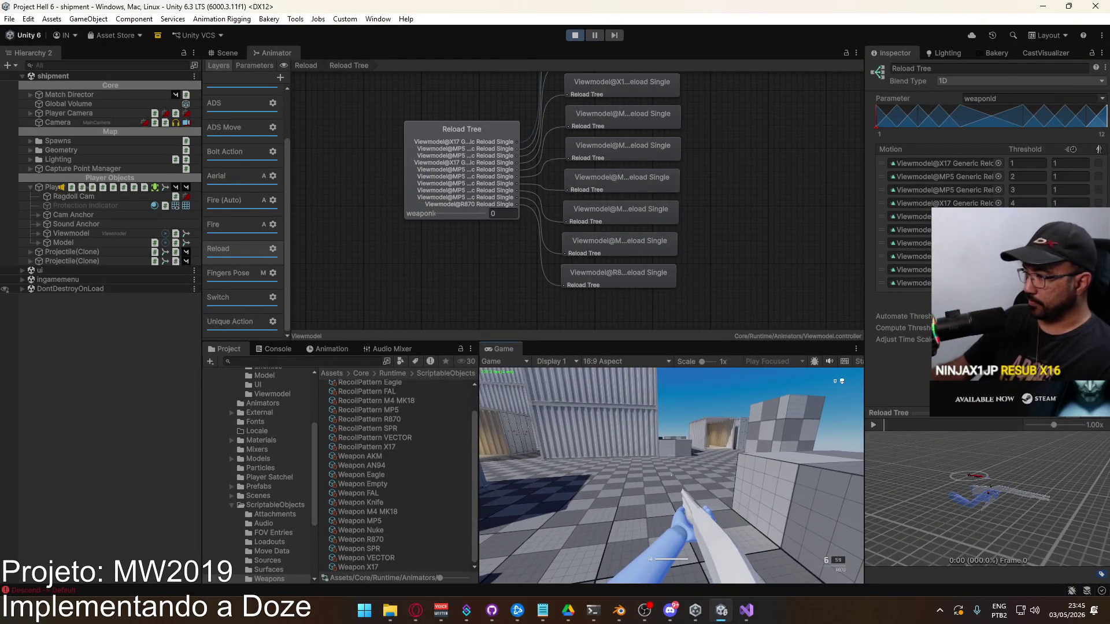
key(super)
key(Escape)
key(Escape)
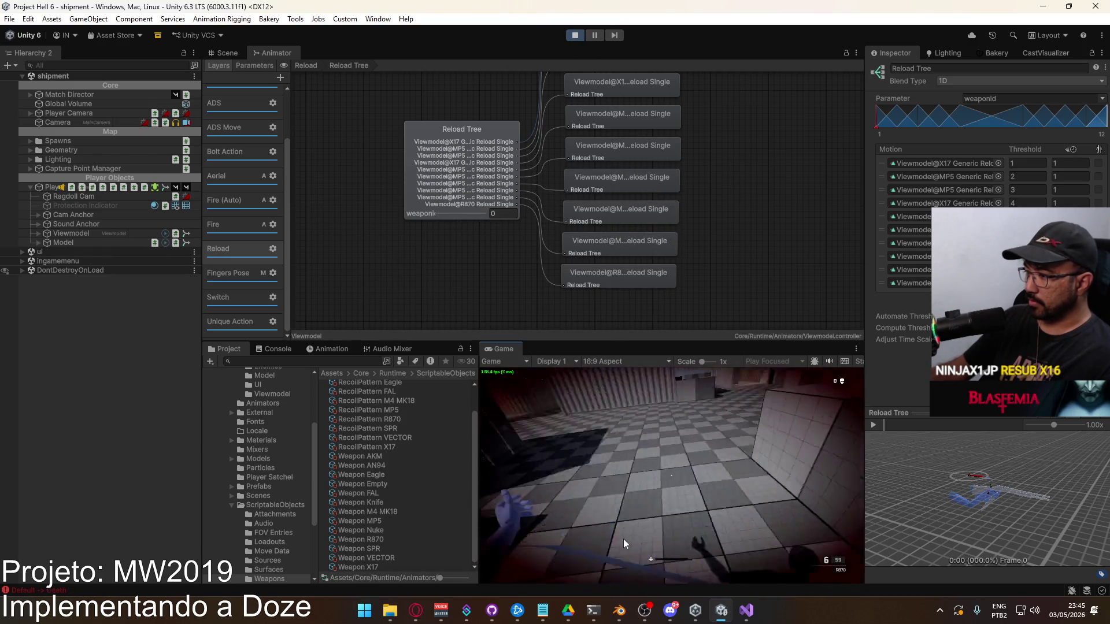
Resume and play briefly, then stop and restart Play mode into the offline menu.
key(super)
key(super)
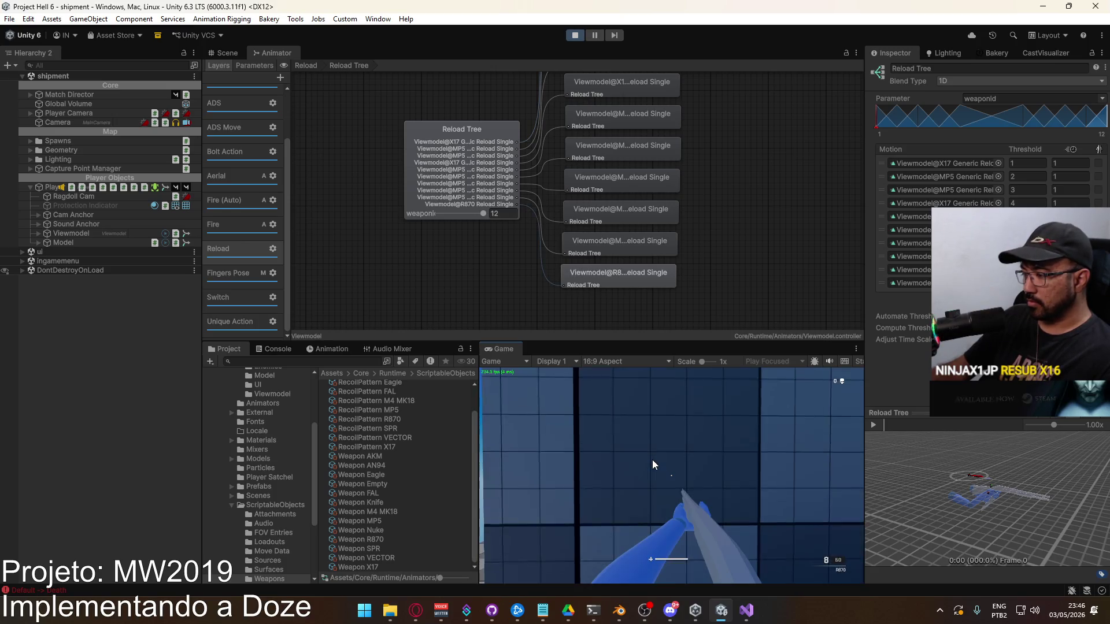
click(669, 457)
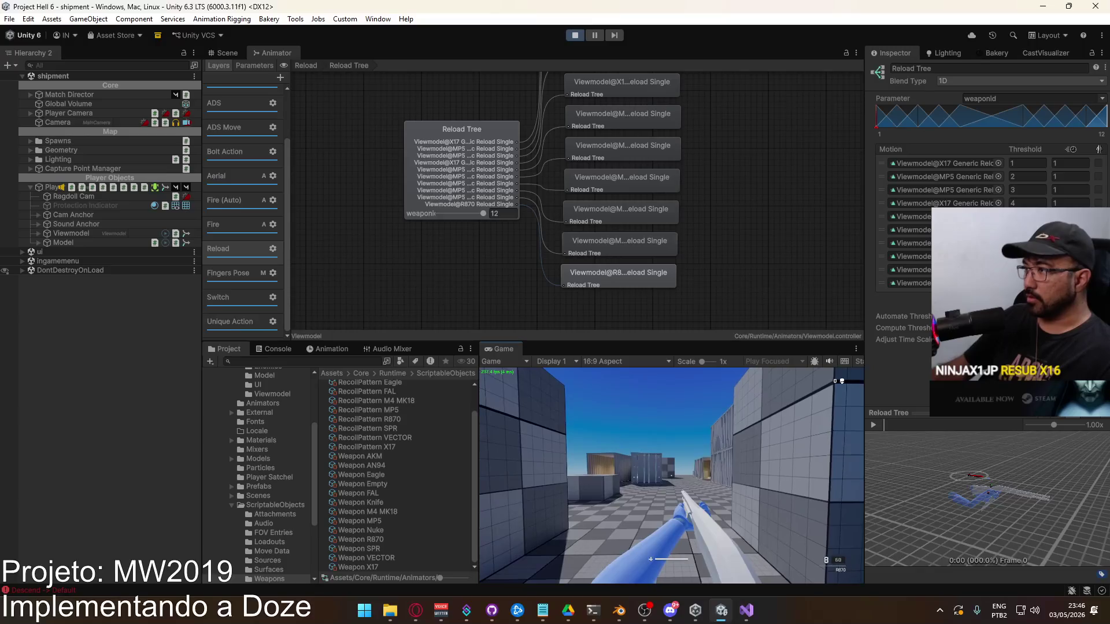
key(super)
click(572, 36)
click(572, 36)
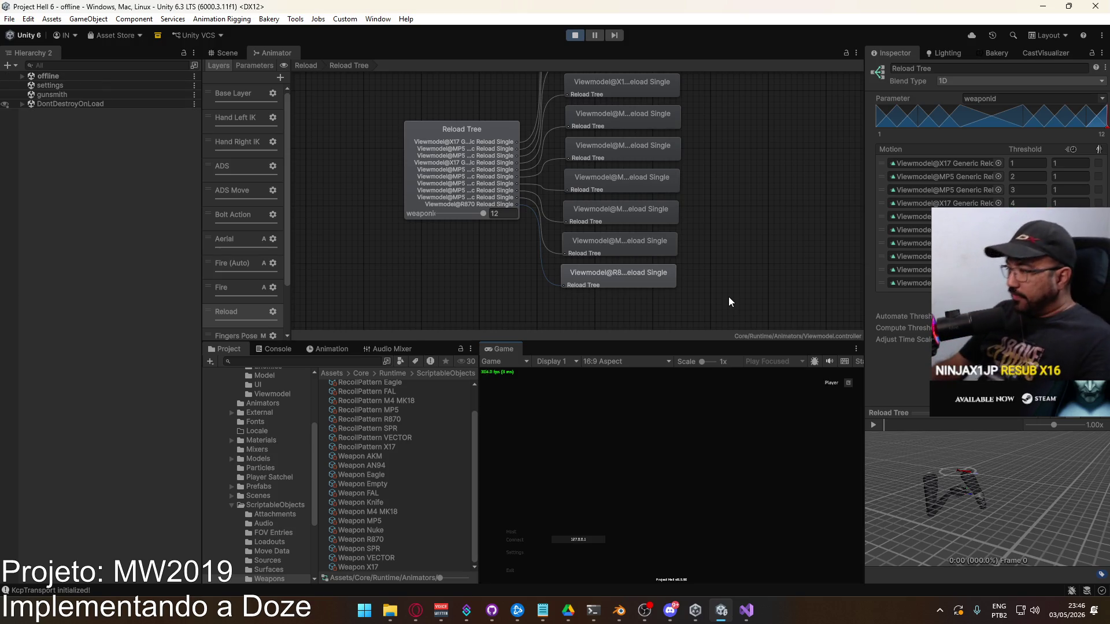
Start a shipment match with the R870 shotgun chosen as the primary loadout weapon.
click(512, 535)
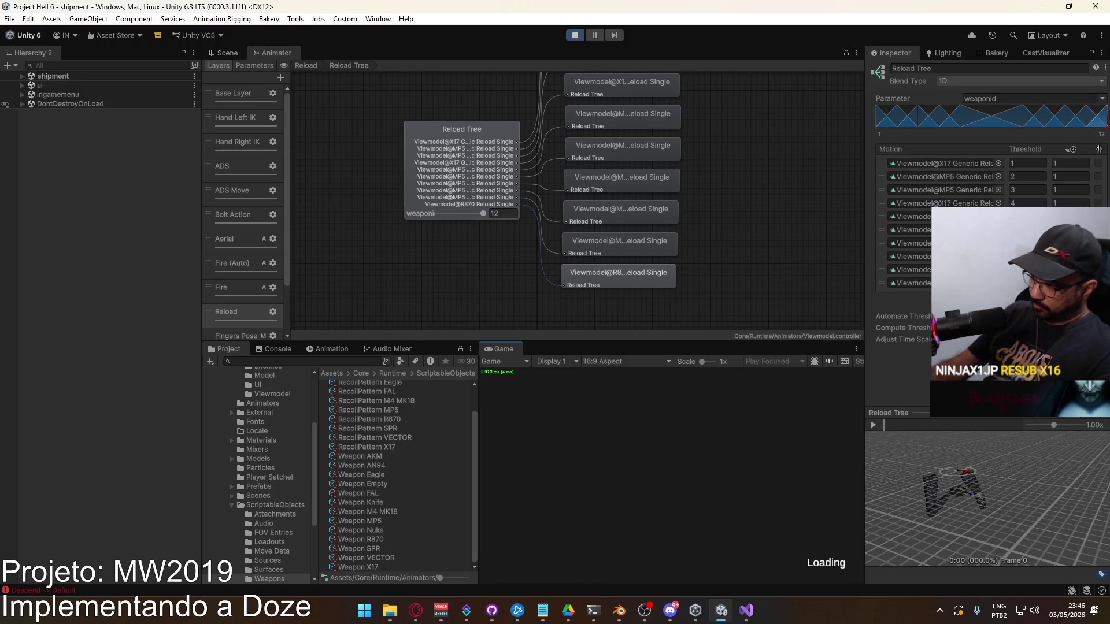
click(539, 496)
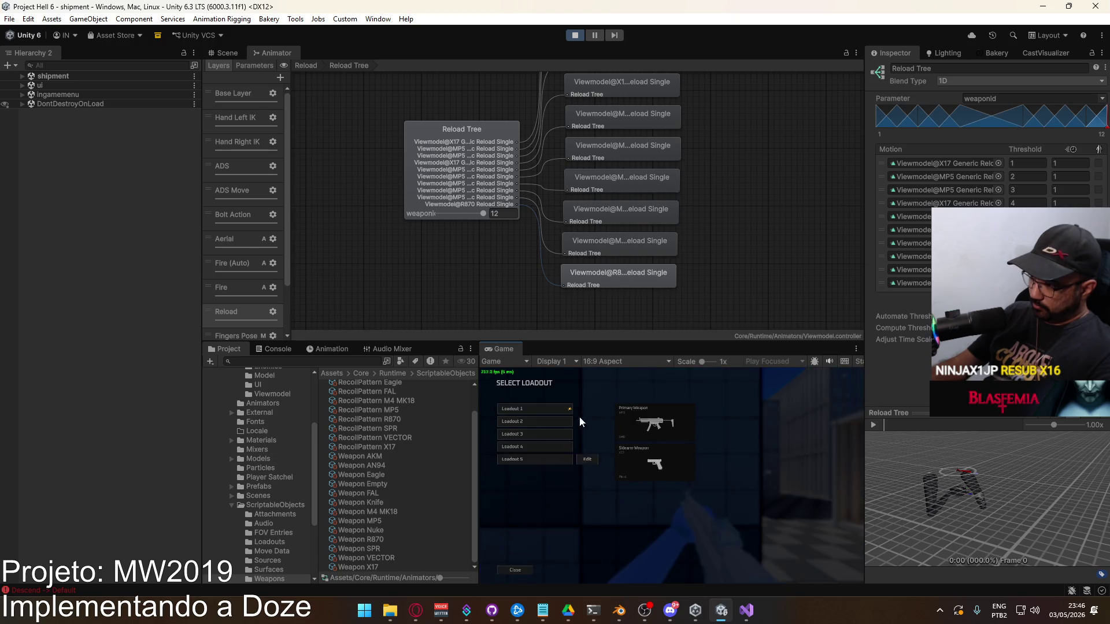
click(588, 417)
click(578, 416)
click(639, 399)
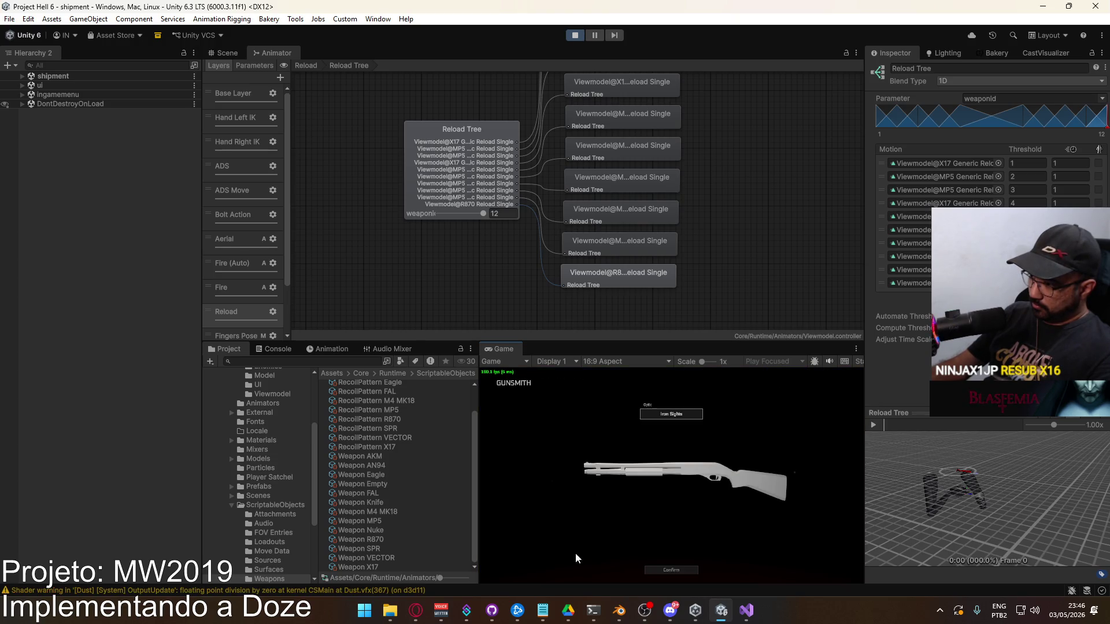
click(677, 575)
click(592, 563)
Fire one shotgun shot, reload a single shell, walk around, then stop play mode.
click(609, 542)
key(r)
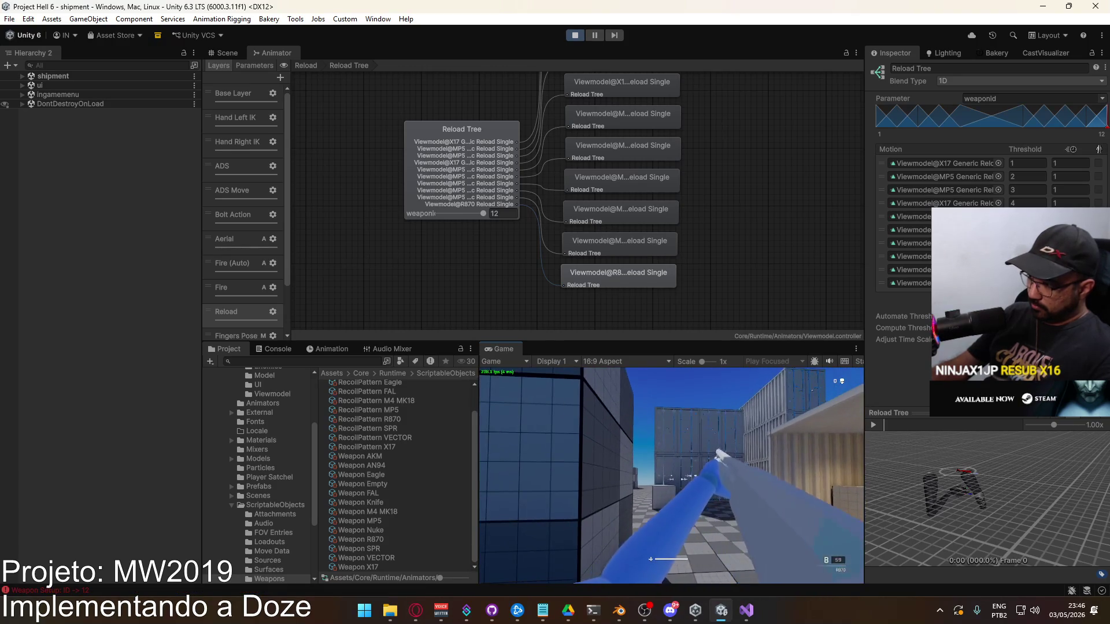
key(d)
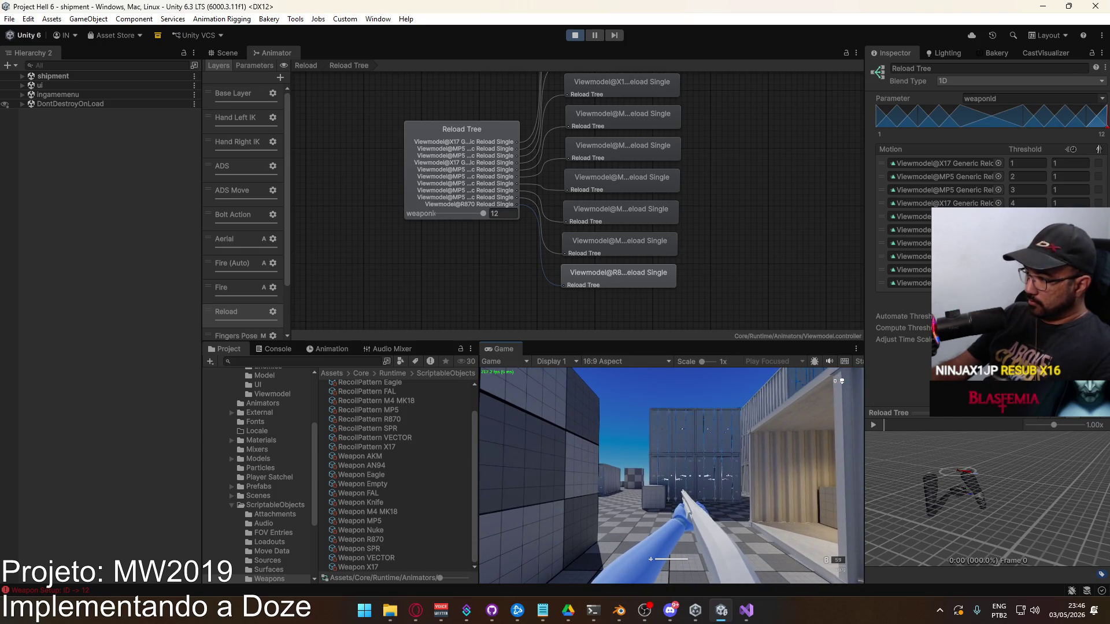
key(d)
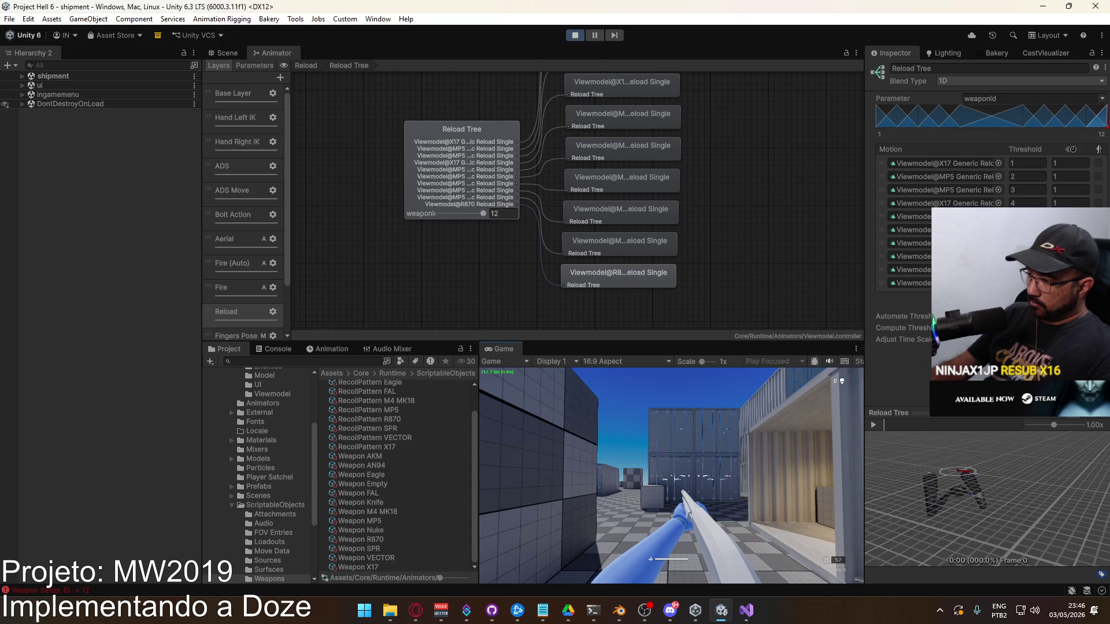
key(Escape)
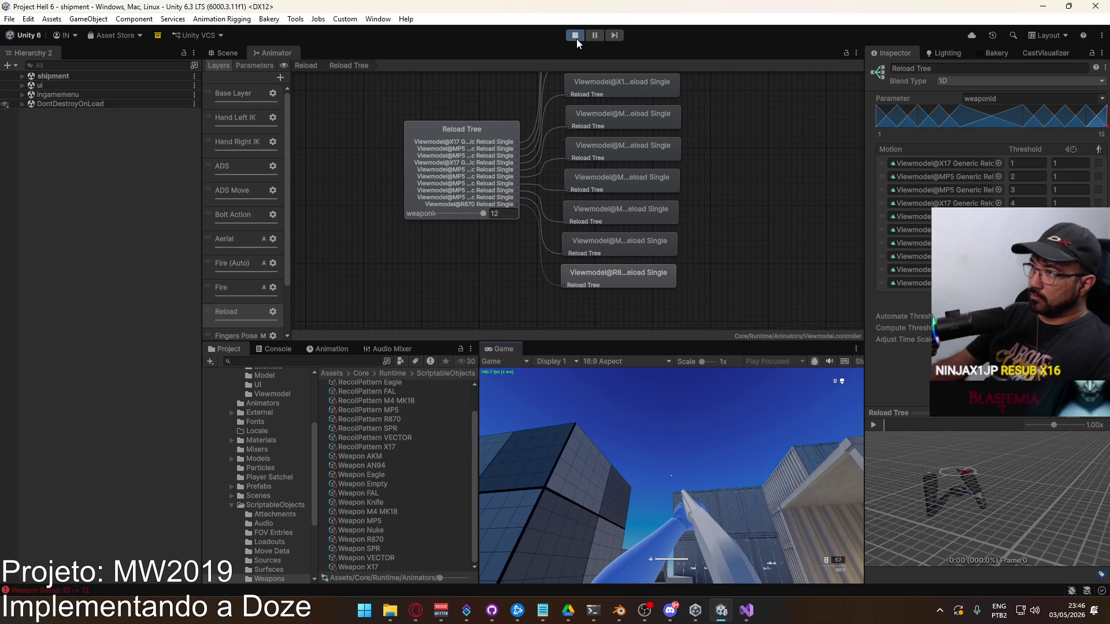
click(577, 40)
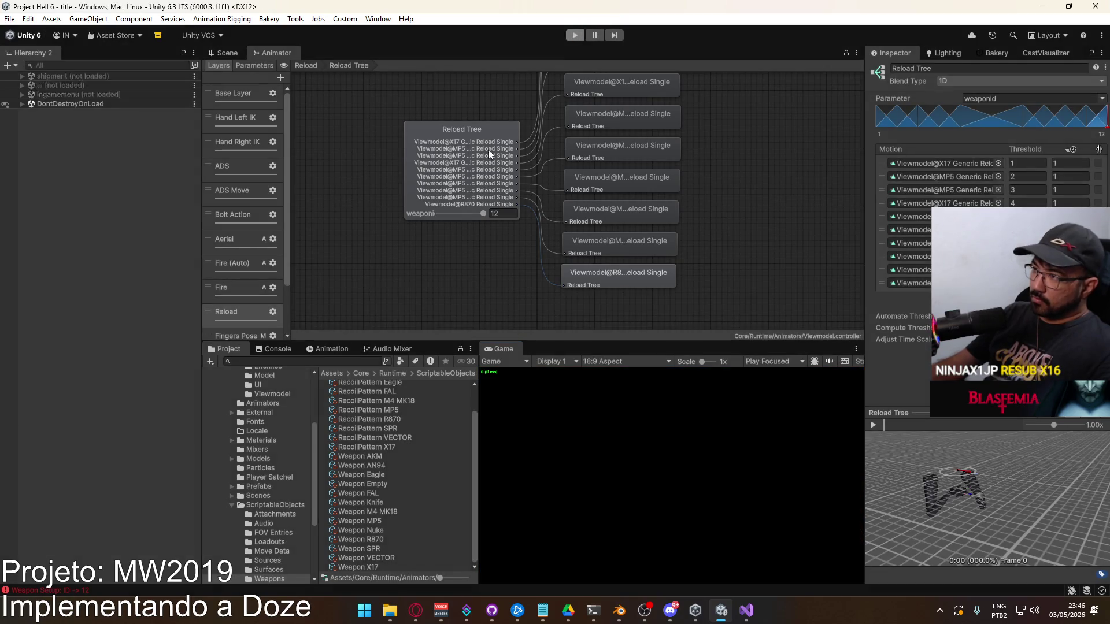
Browse the project folders and settle on the Viewmodel animations folder.
click(281, 505)
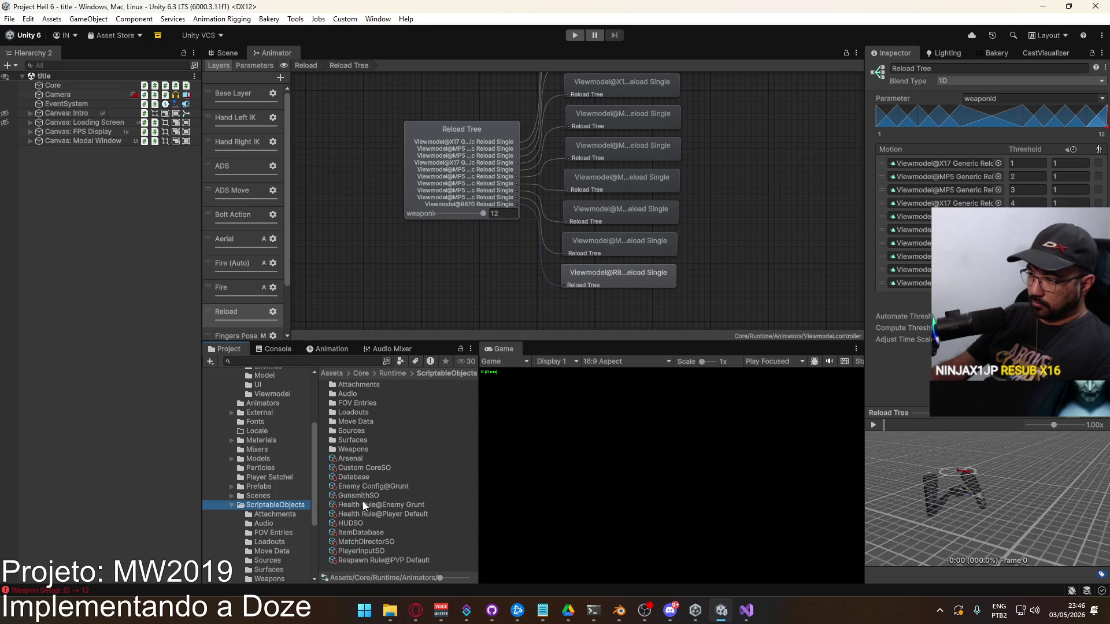
click(353, 449)
scroll(405, 475, down, 10)
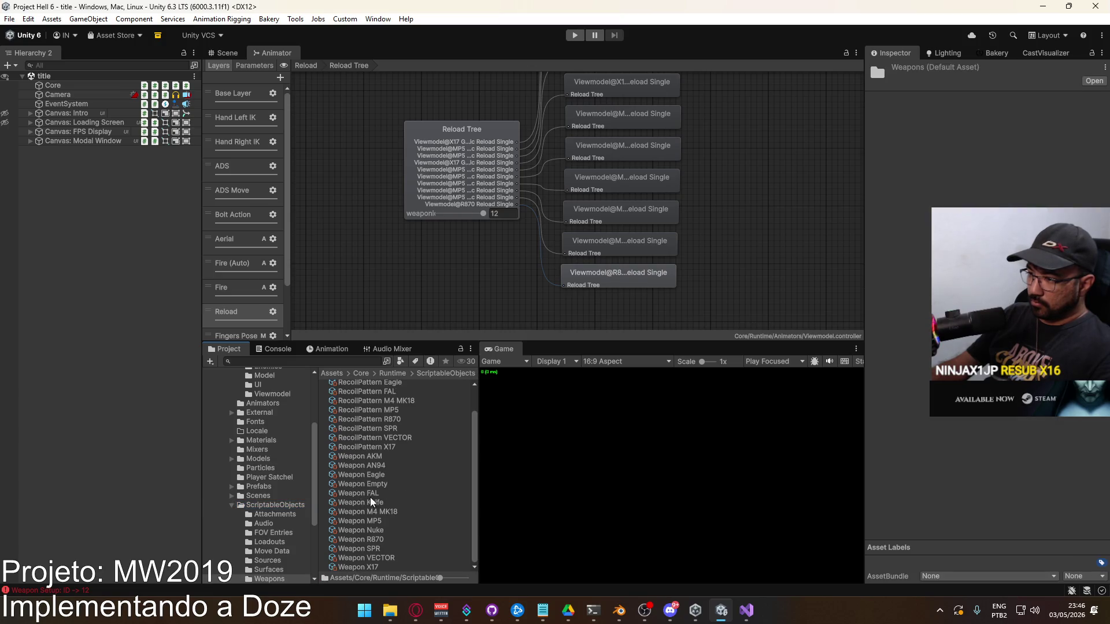
scroll(255, 458, up, 2)
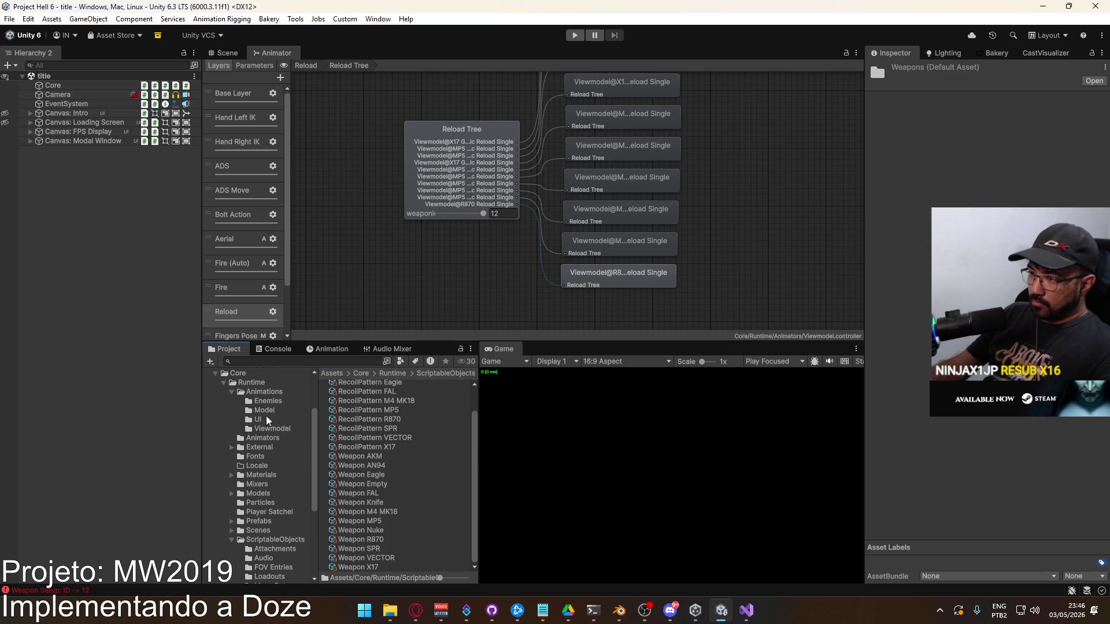
click(271, 429)
click(270, 402)
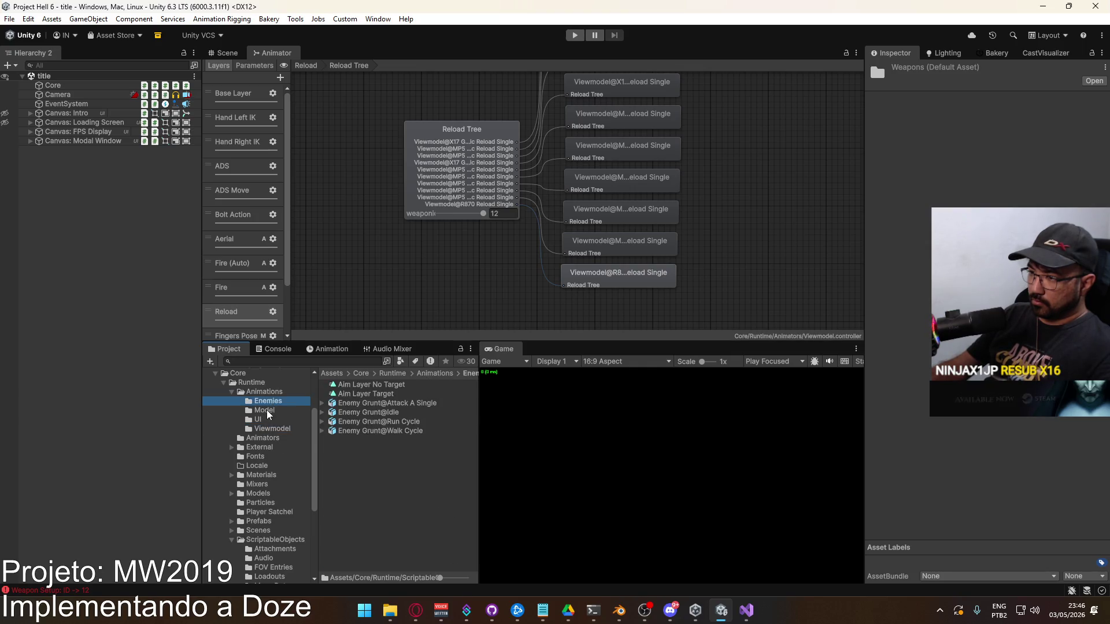
click(268, 411)
click(264, 428)
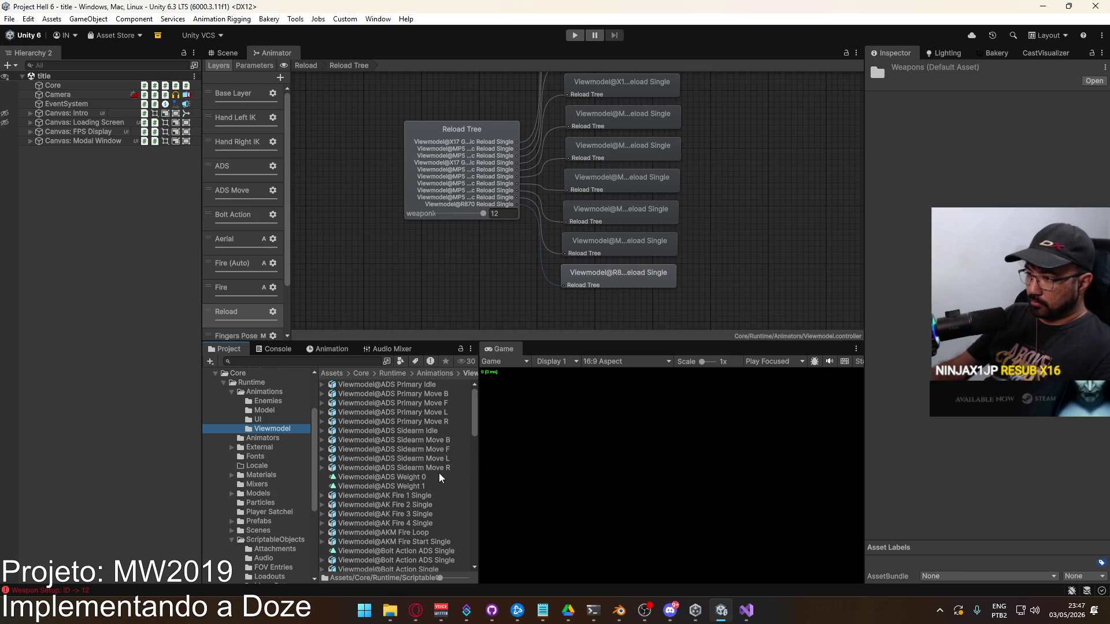
Duplicate the R870 Reload Chamber Single and R870 Reload Single clips as standalone assets.
scroll(440, 478, down, 3)
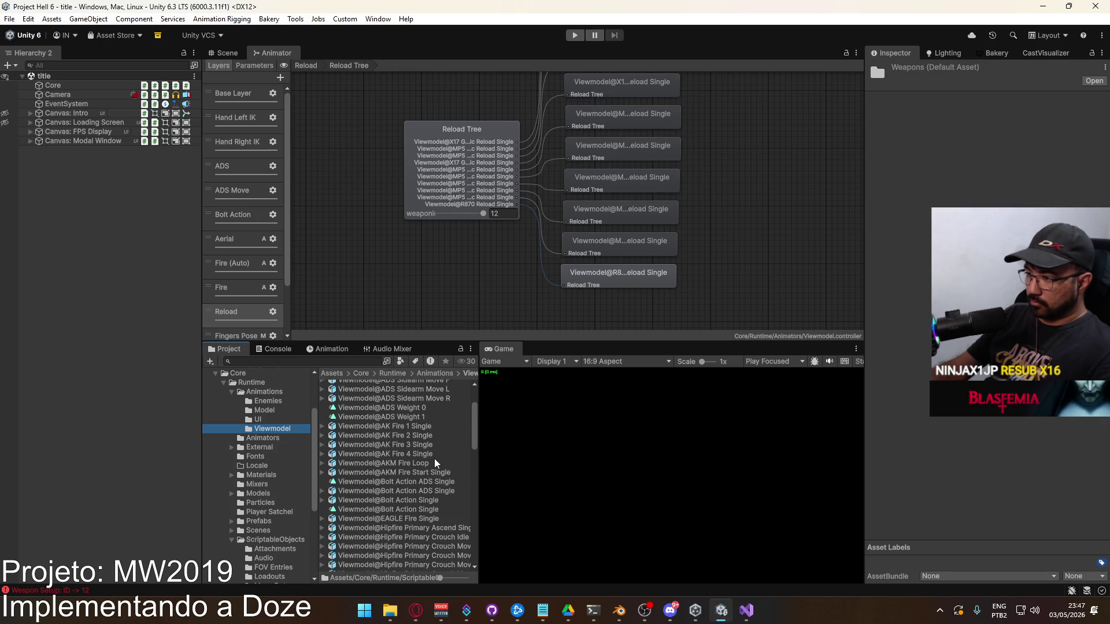
scroll(432, 478, down, 5)
scroll(427, 486, down, 5)
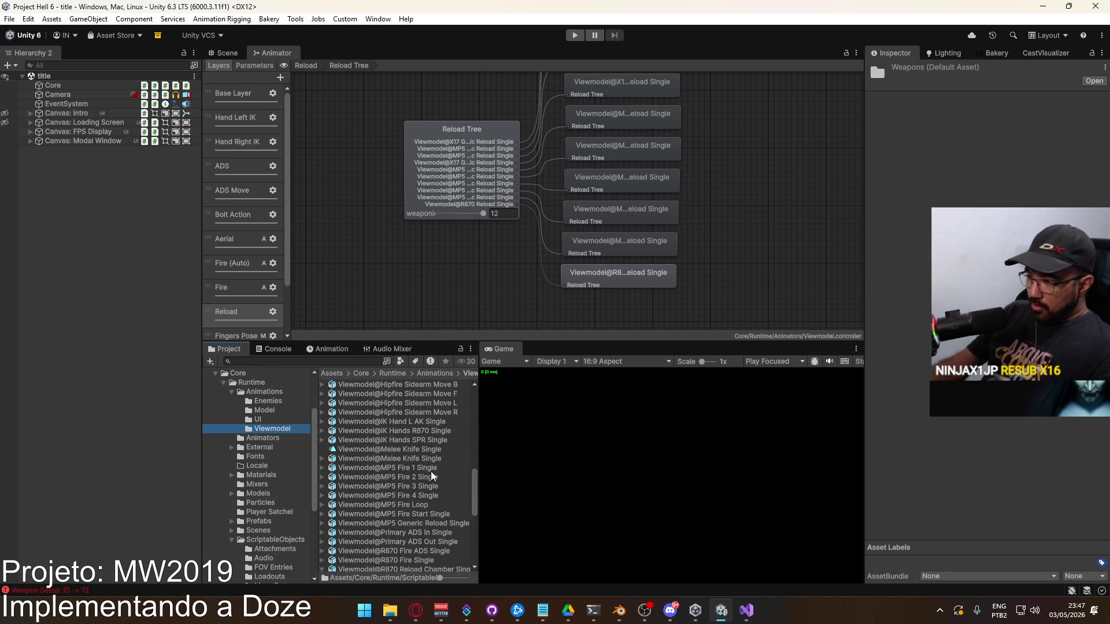
scroll(408, 499, down, 3)
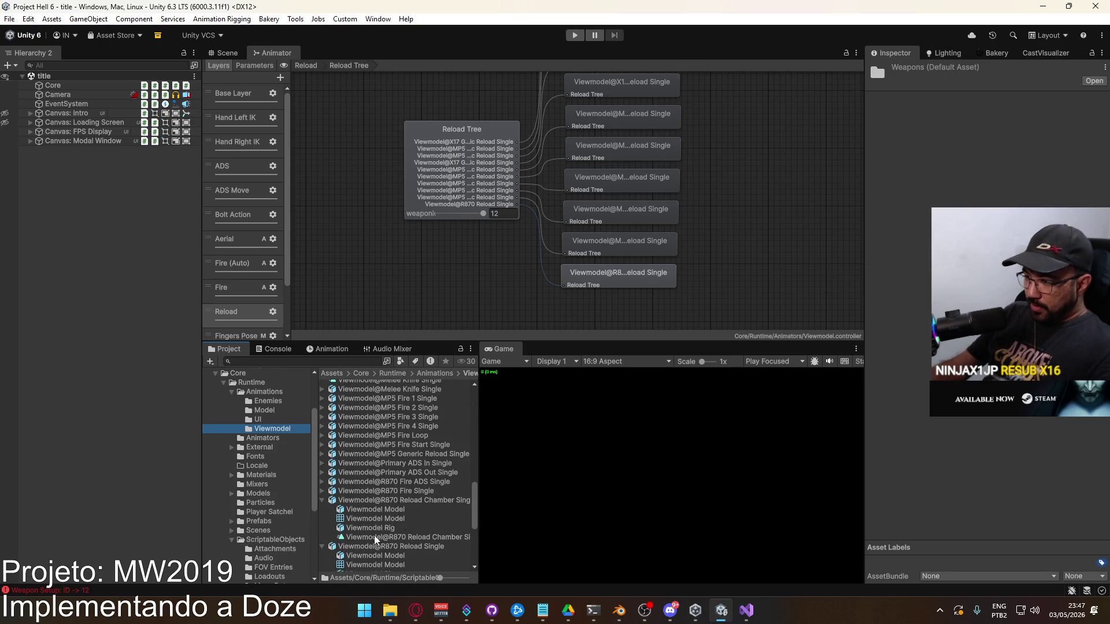
click(402, 536)
scroll(401, 523, down, 3)
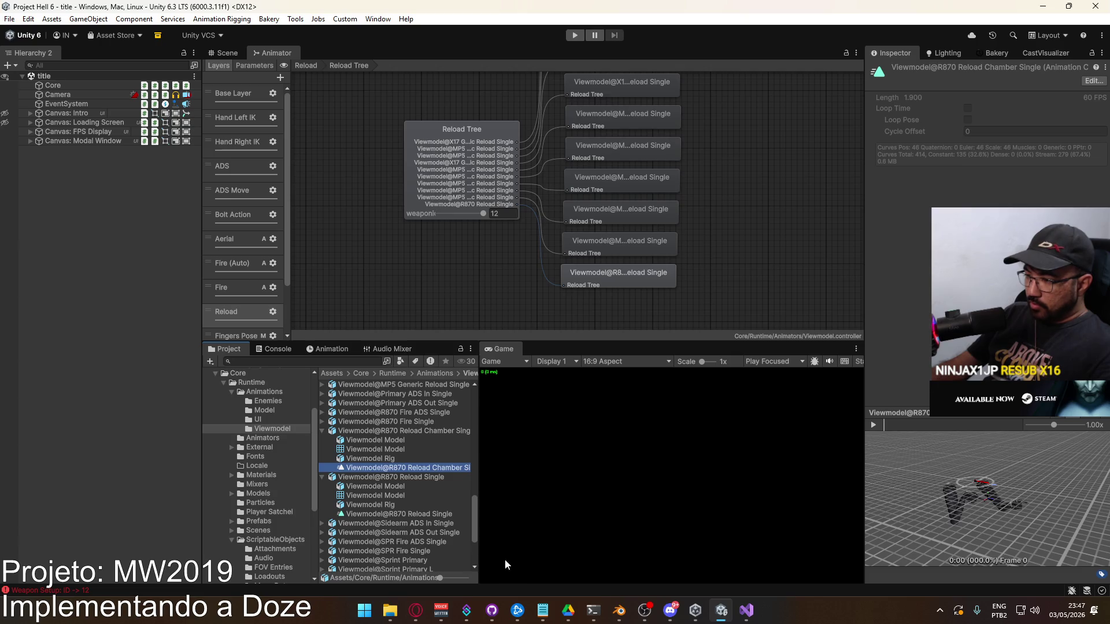
ctrl+click(462, 513)
key(ctrl+d)
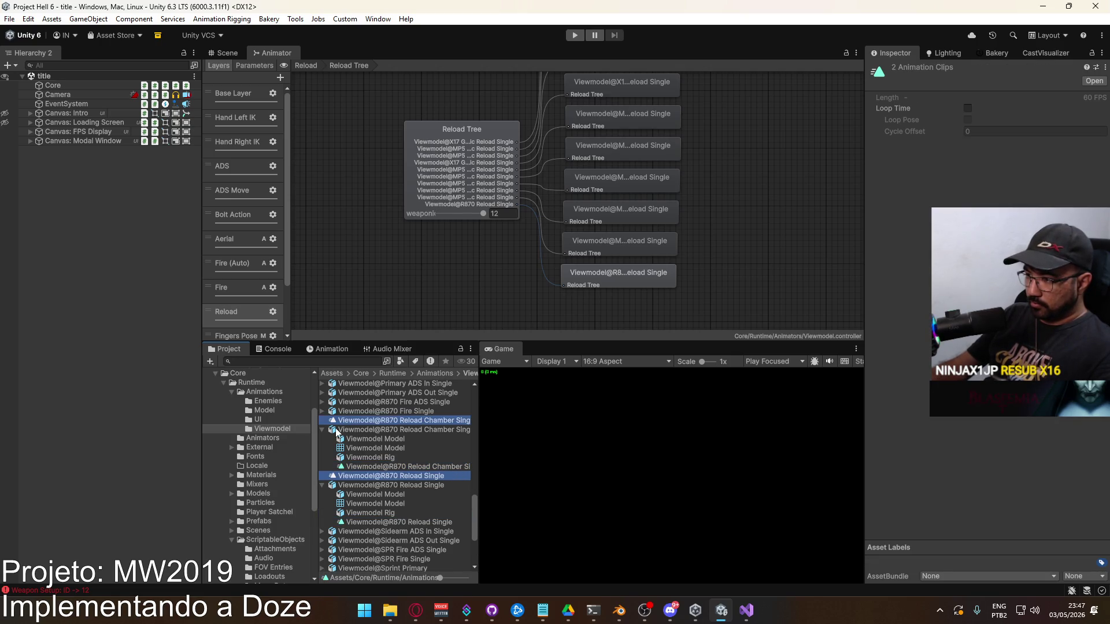
Collapse both R870 model entries, select the new chamber clip, then the Bolt Action ADS Single clip.
click(321, 485)
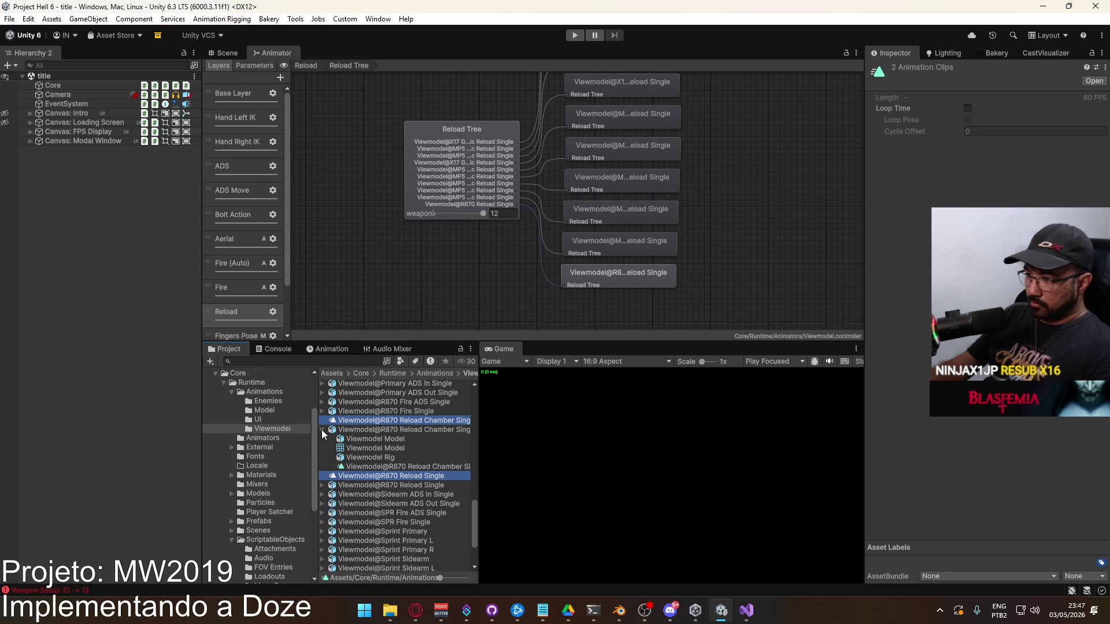
click(322, 431)
click(370, 419)
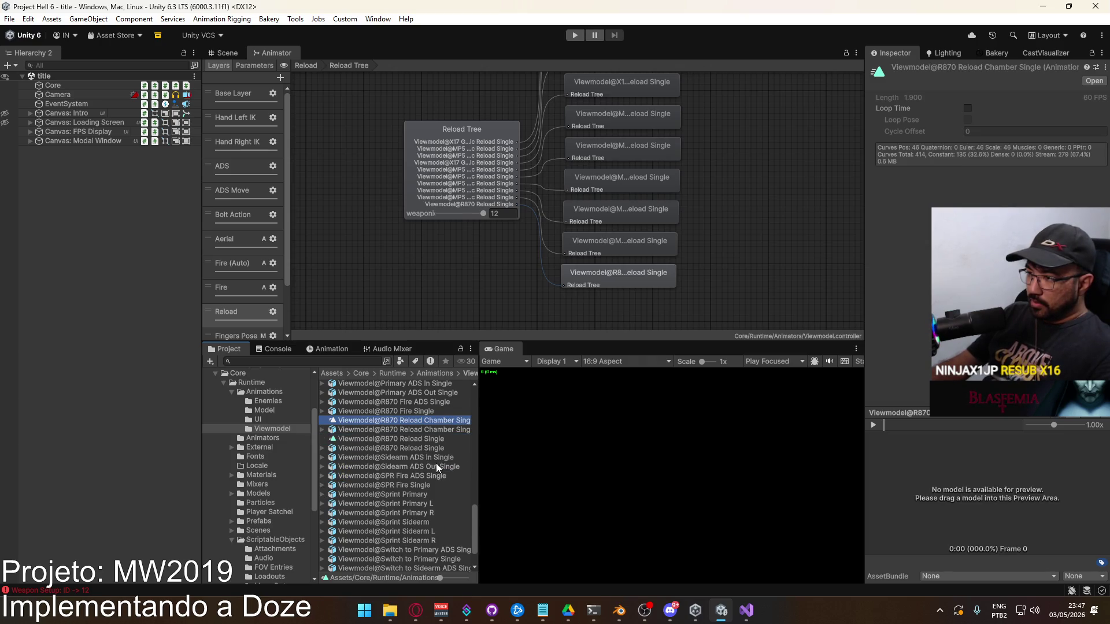
scroll(453, 495, up, 15)
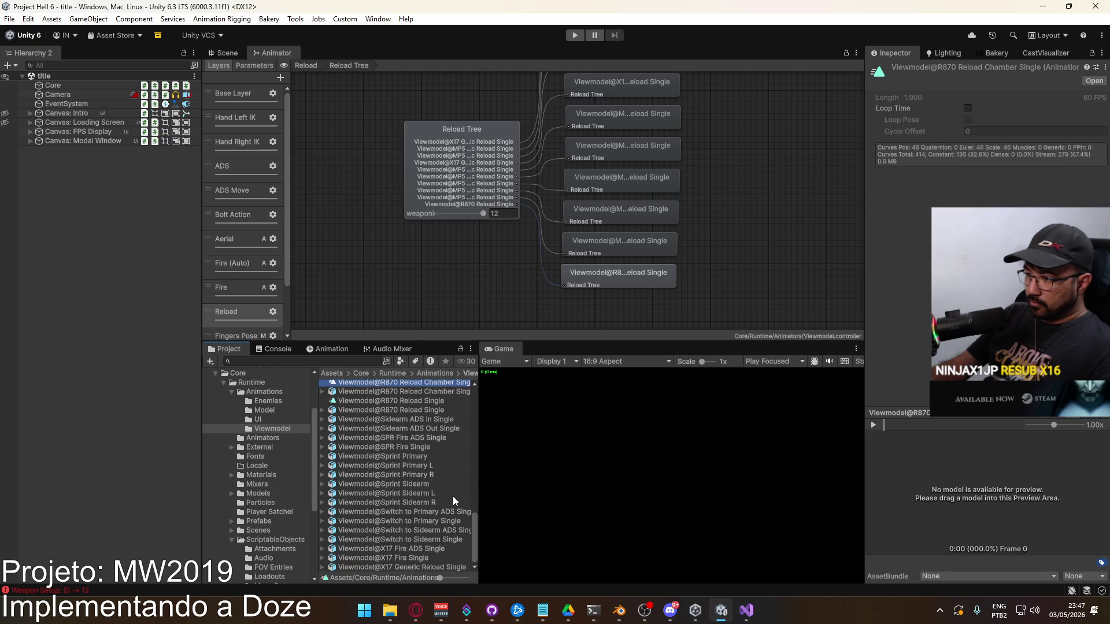
scroll(464, 505, down, 3)
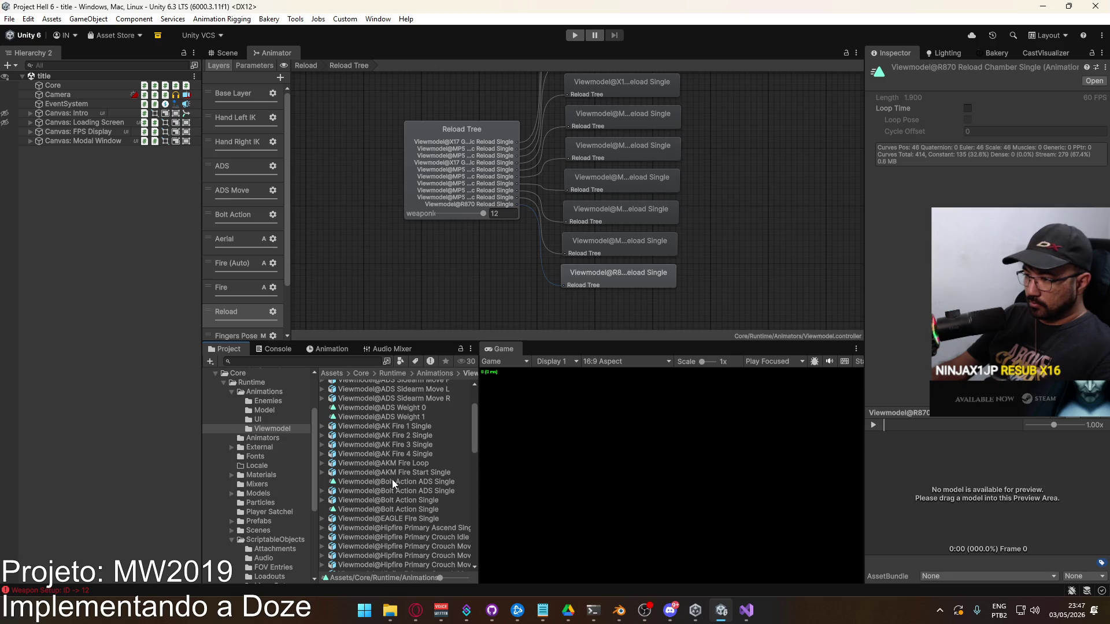
click(392, 481)
double_click(384, 480)
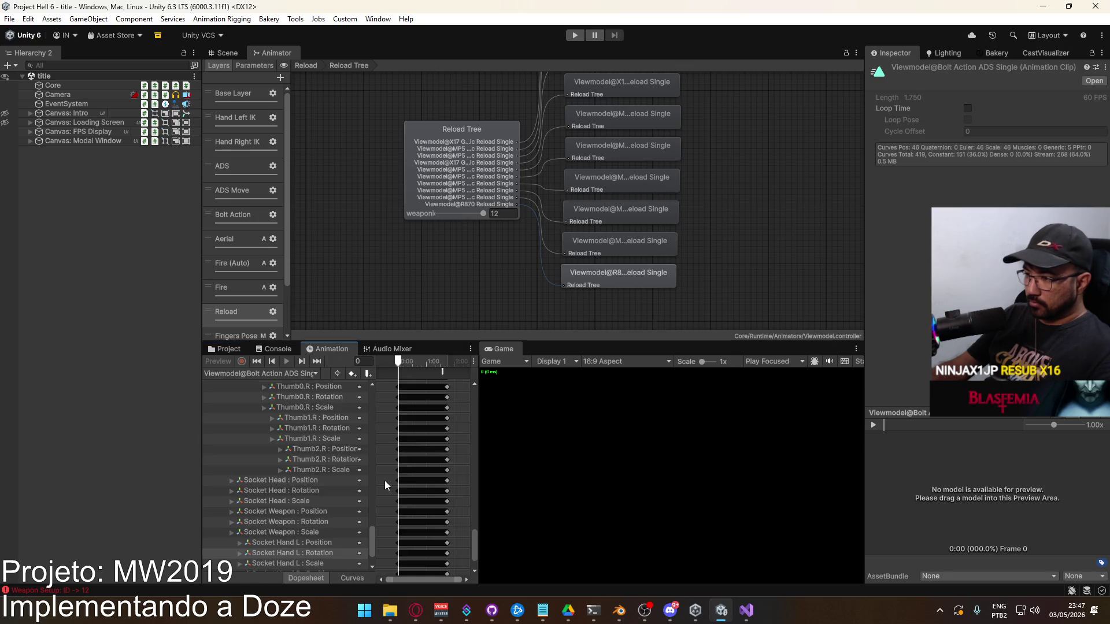
drag(475, 549, 476, 405)
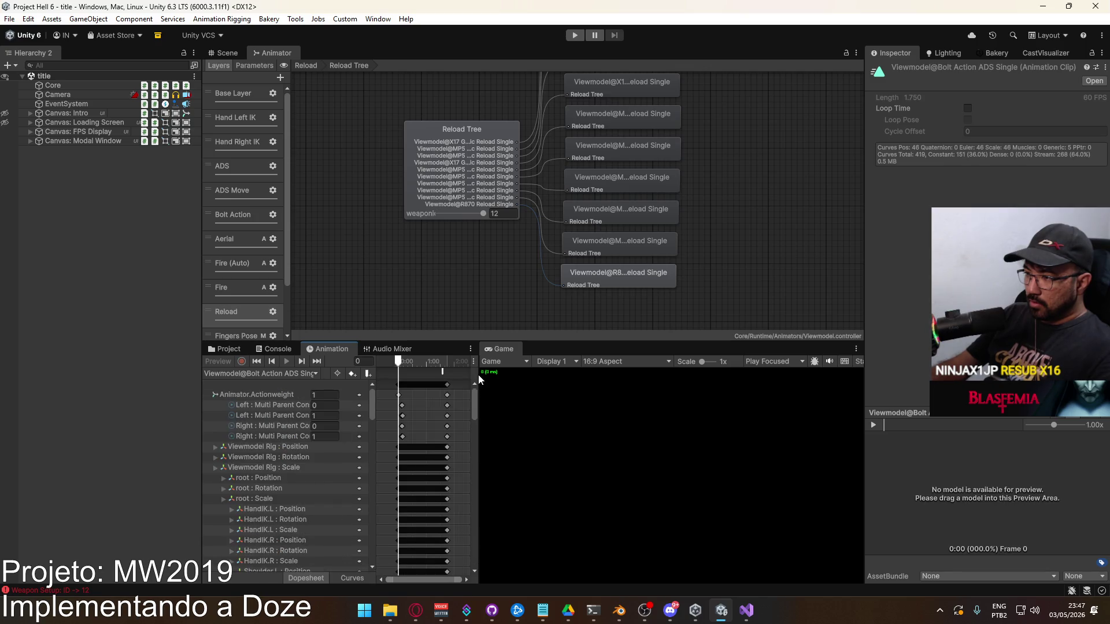
scroll(391, 417, up, 3)
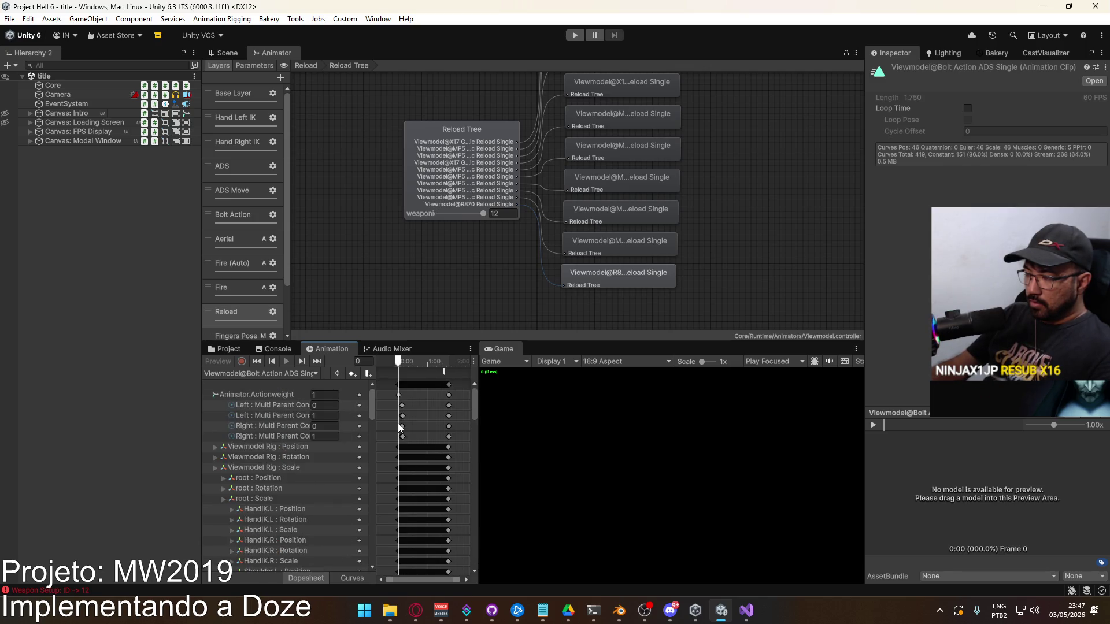
scroll(394, 420, up, 1)
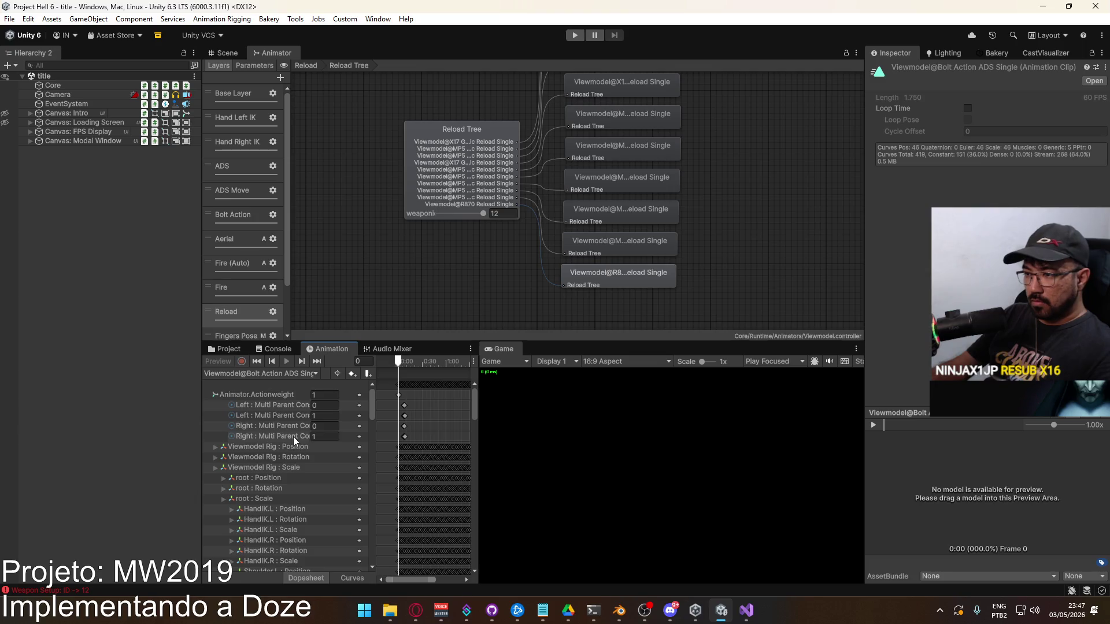
mouse_move(372, 407)
mouse_down()
mouse_move(373, 563)
mouse_move(390, 400)
mouse_up()
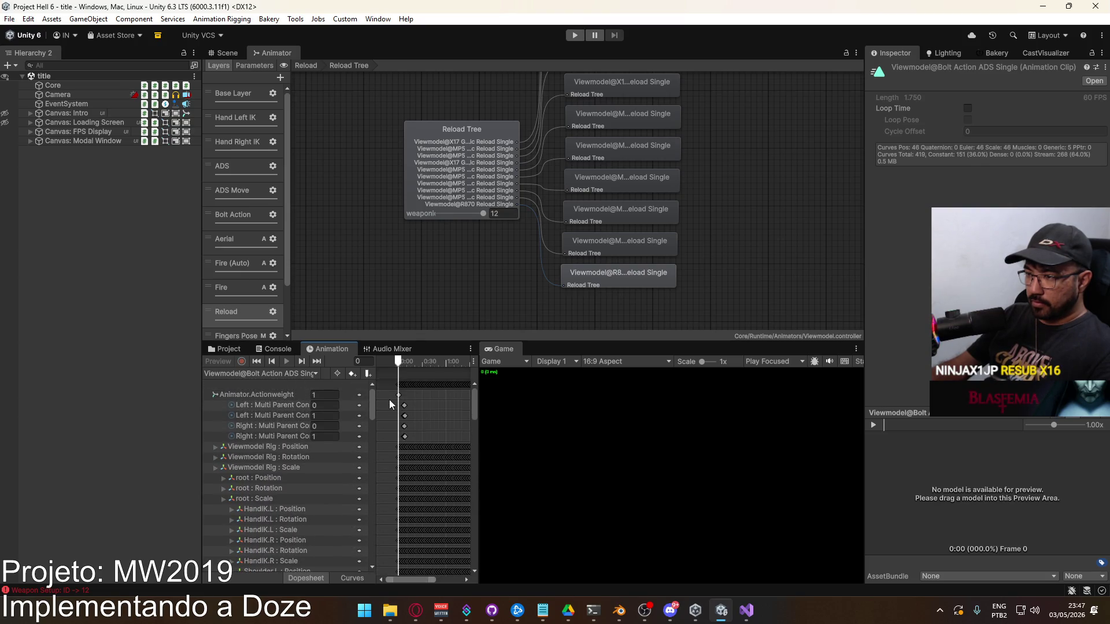
click(262, 394)
Return to Scene view and project files, then open Animations > Viewmodel to list clips like Bolt Action Single.
click(223, 54)
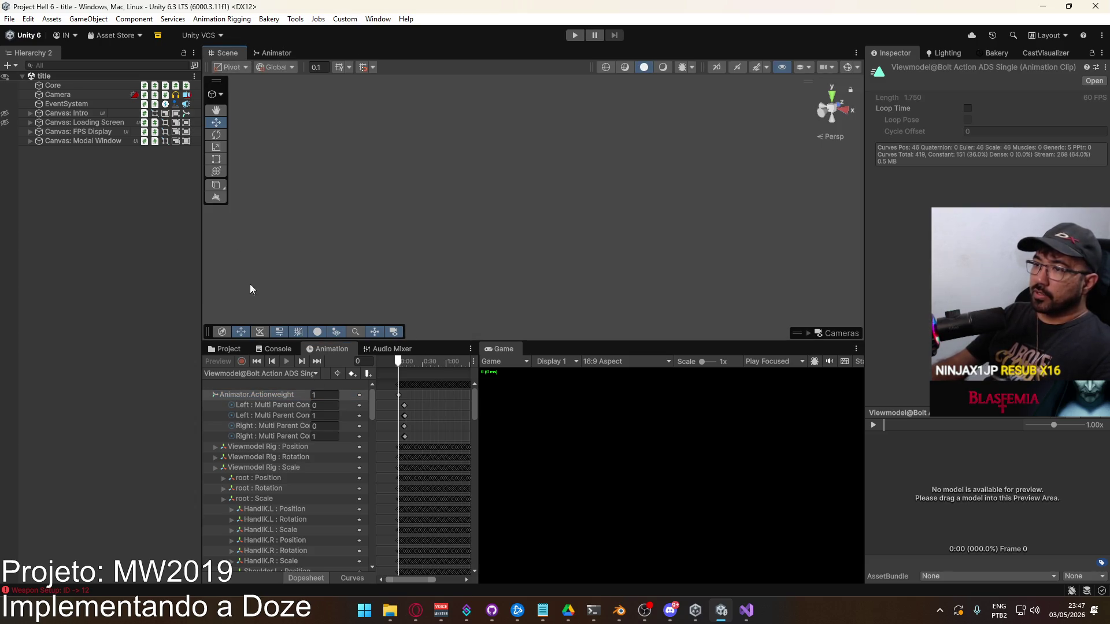
click(227, 349)
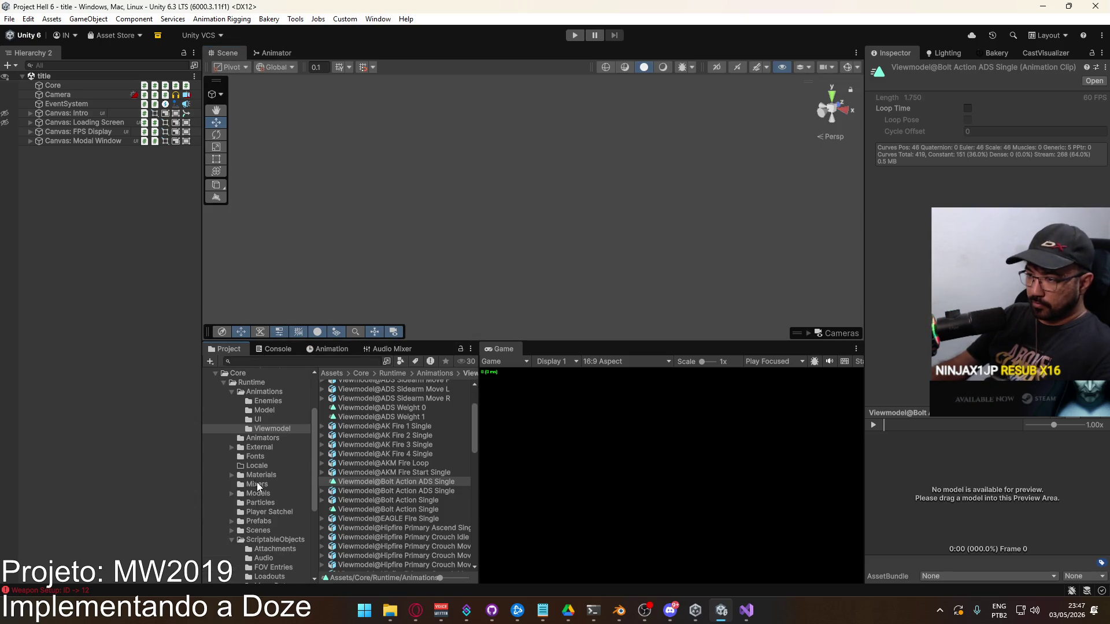
click(258, 522)
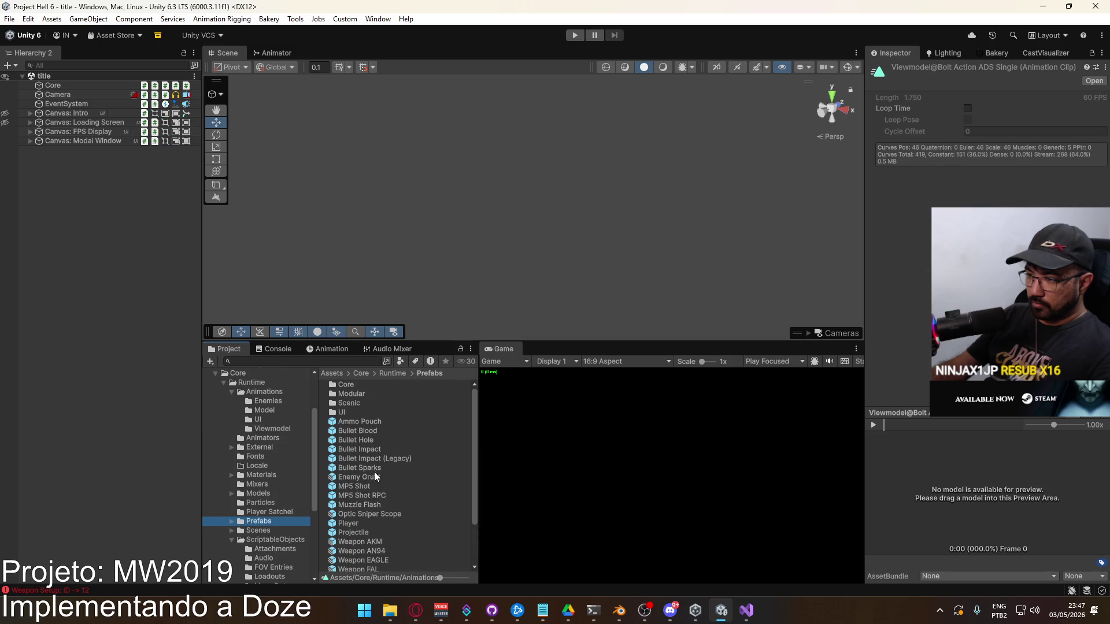
scroll(376, 470, down, 3)
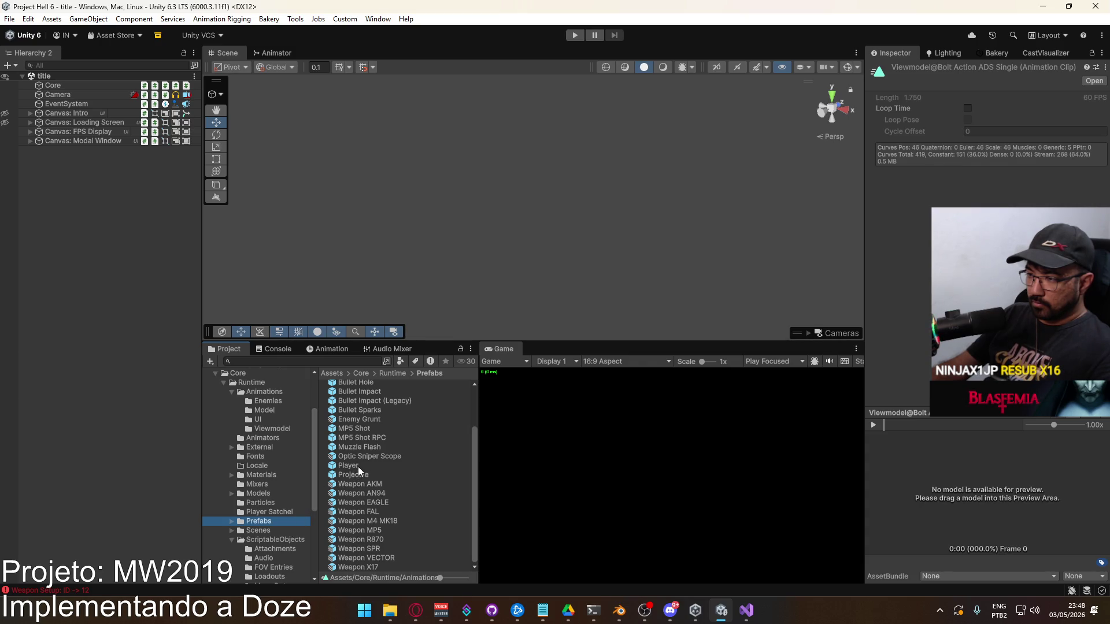
scroll(276, 501, up, 2)
click(268, 426)
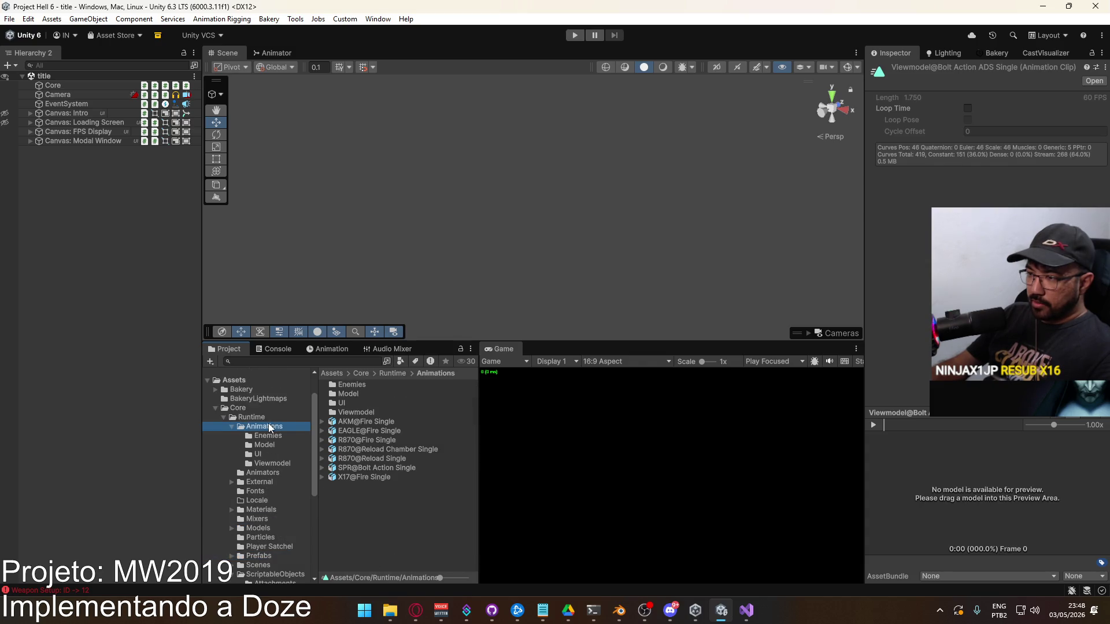
double_click(354, 411)
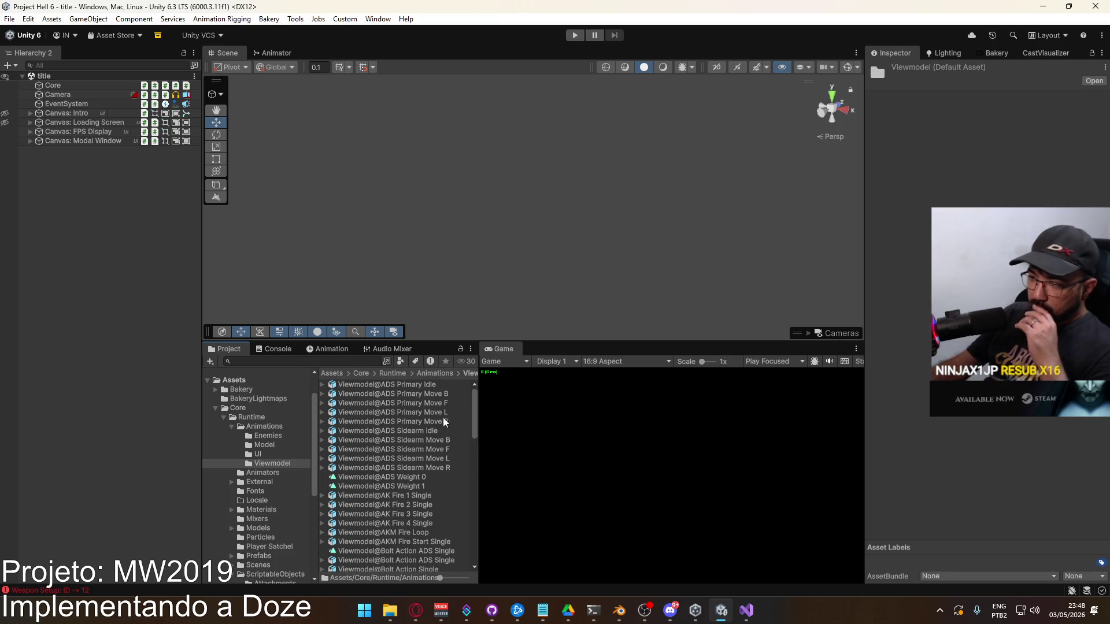
scroll(436, 434, down, 3)
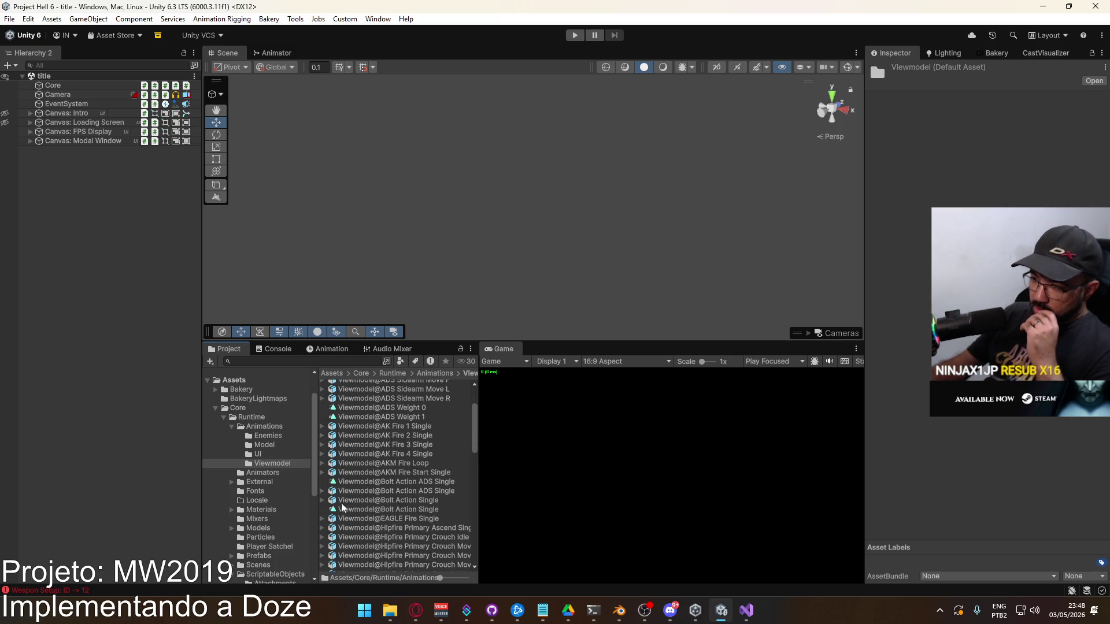
Open Bolt Action Single and select its Actionweight and Multi Parent keyframes at the clip start.
double_click(363, 510)
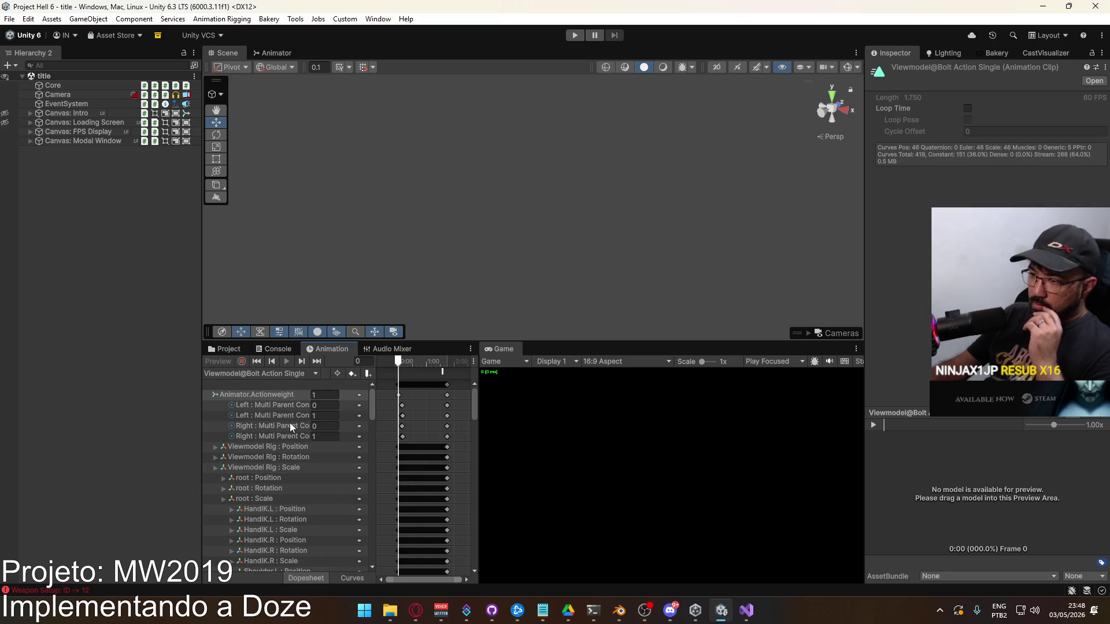
scroll(450, 438, up, 2)
click(391, 364)
drag(391, 364, 389, 365)
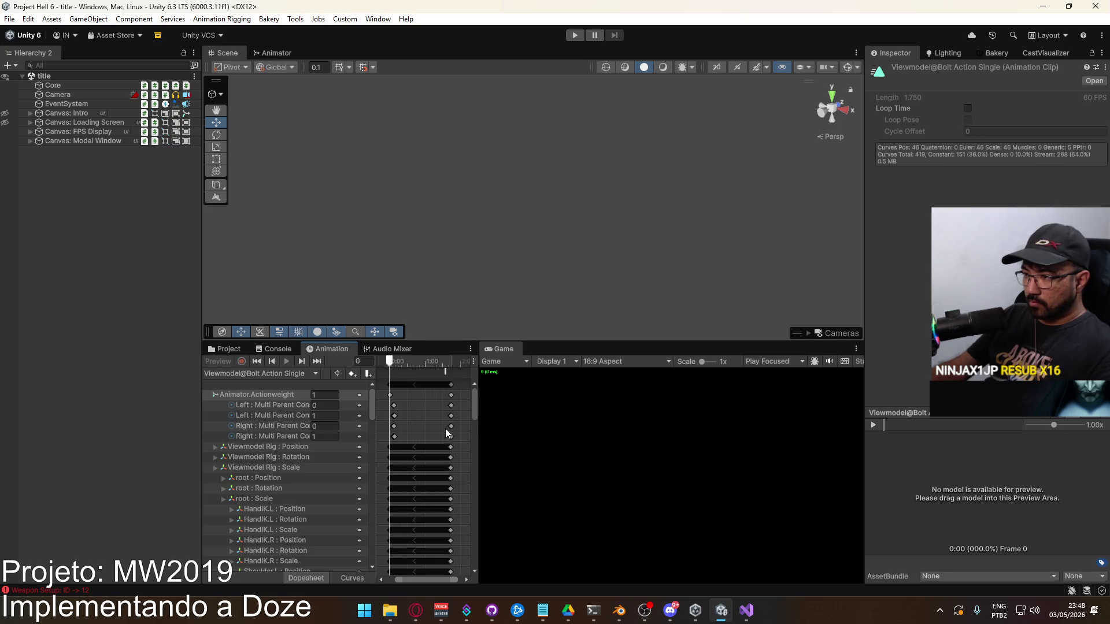
drag(460, 440, 351, 400)
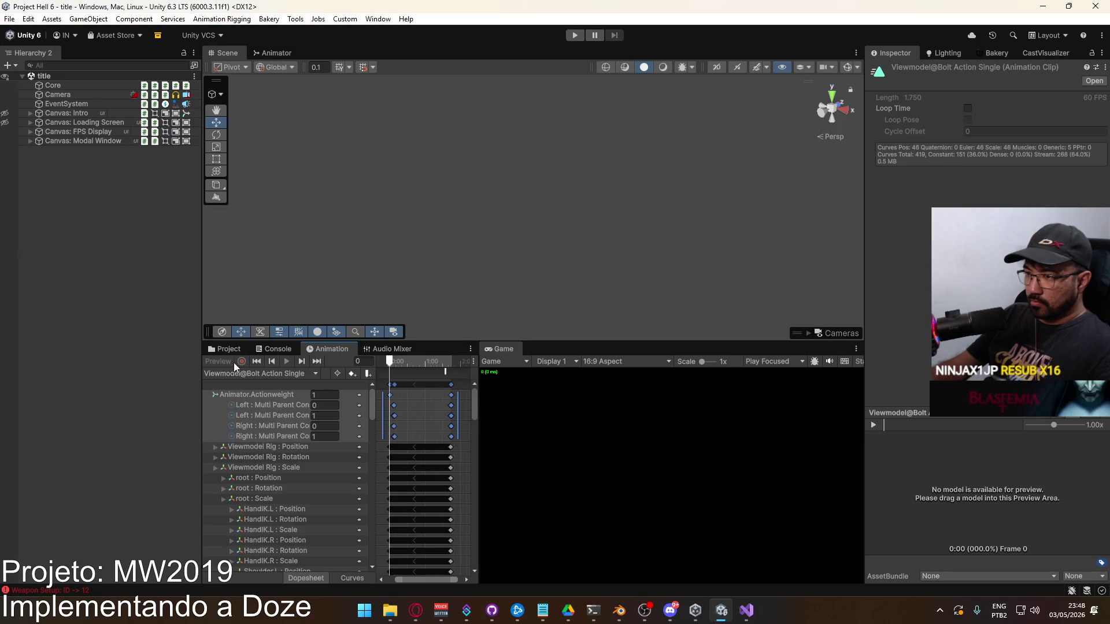
Open the R870 Reload Chamber Single clip (1.900 length) from the project files.
click(223, 348)
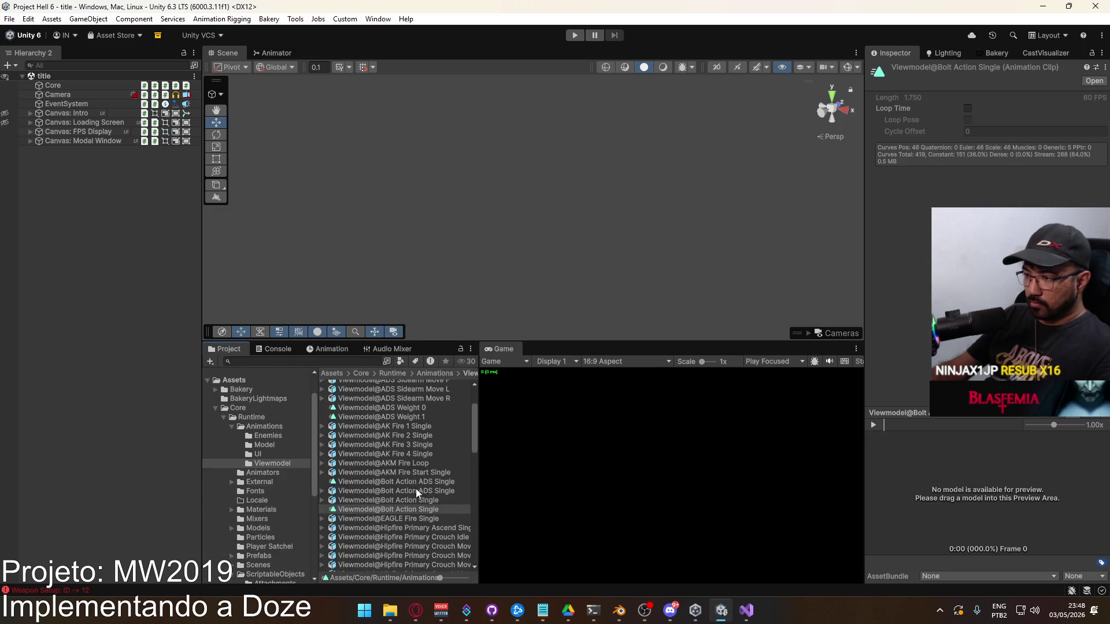
scroll(441, 501, down, 5)
scroll(440, 500, down, 10)
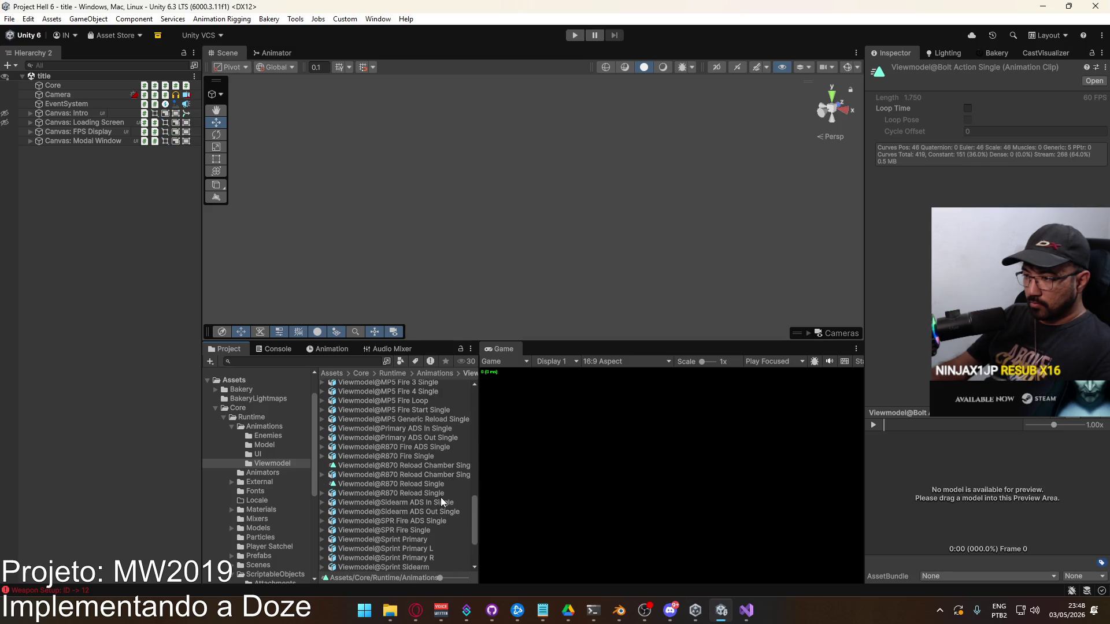
double_click(418, 465)
Paste the copied Actionweight and Multi Parent weight keys into R870 Reload Chamber Single.
key(ctrl+v)
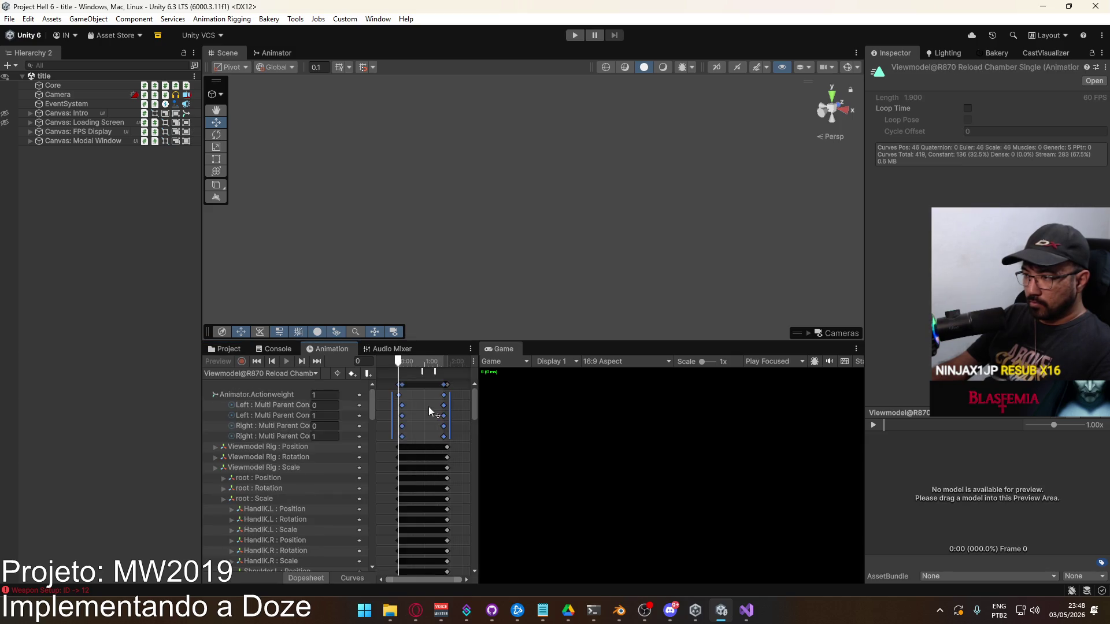
scroll(408, 428, up, 4)
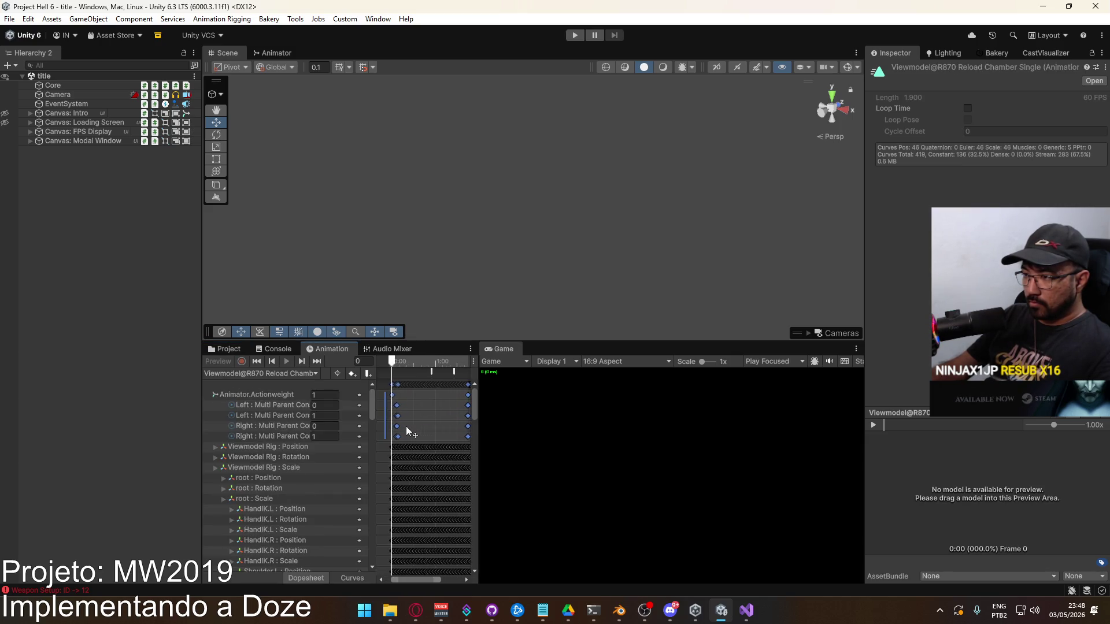
scroll(380, 438, up, 3)
scroll(419, 412, up, 2)
Shift the five closing keyframes from 1:49 to about 1:52.
drag(443, 393, 410, 434)
scroll(413, 407, up, 2)
scroll(413, 407, right, 3)
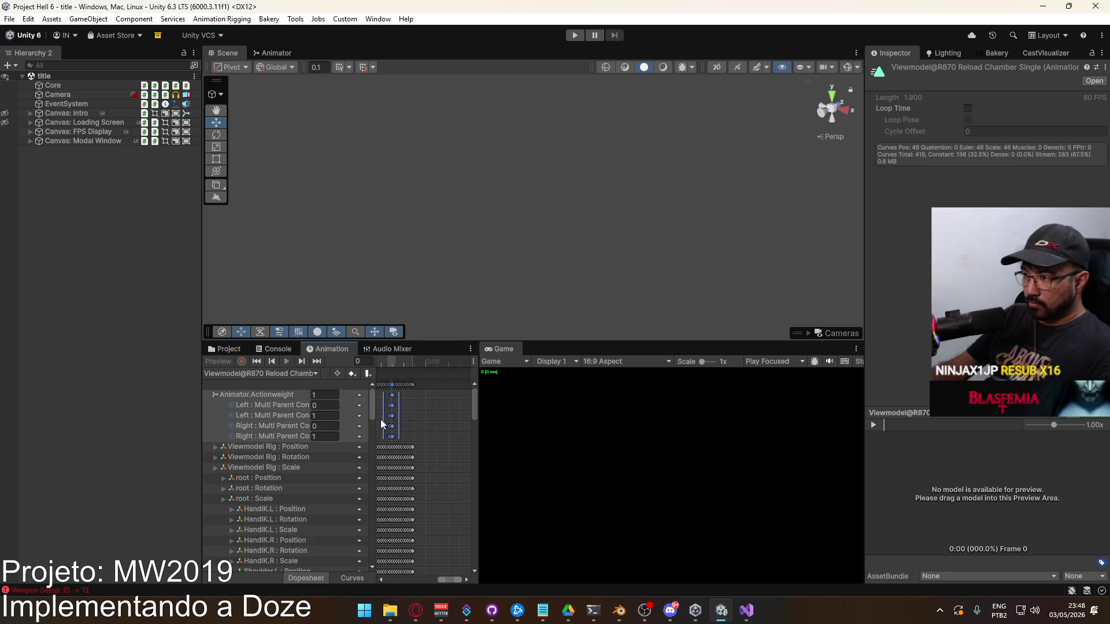
drag(405, 398, 411, 396)
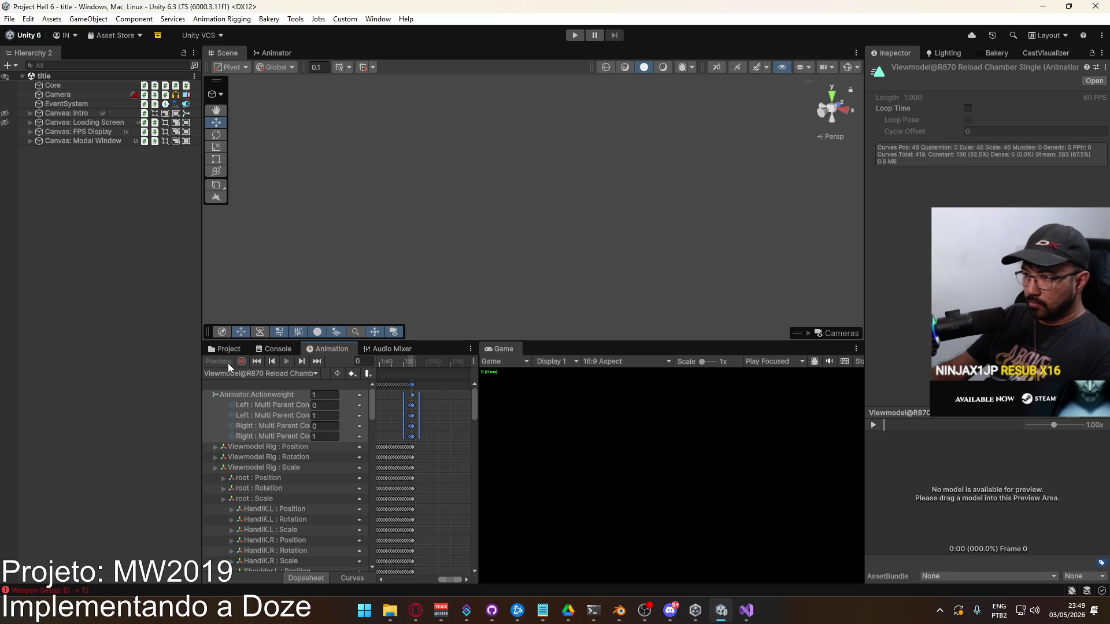
scroll(422, 416, left, 3)
click(428, 400)
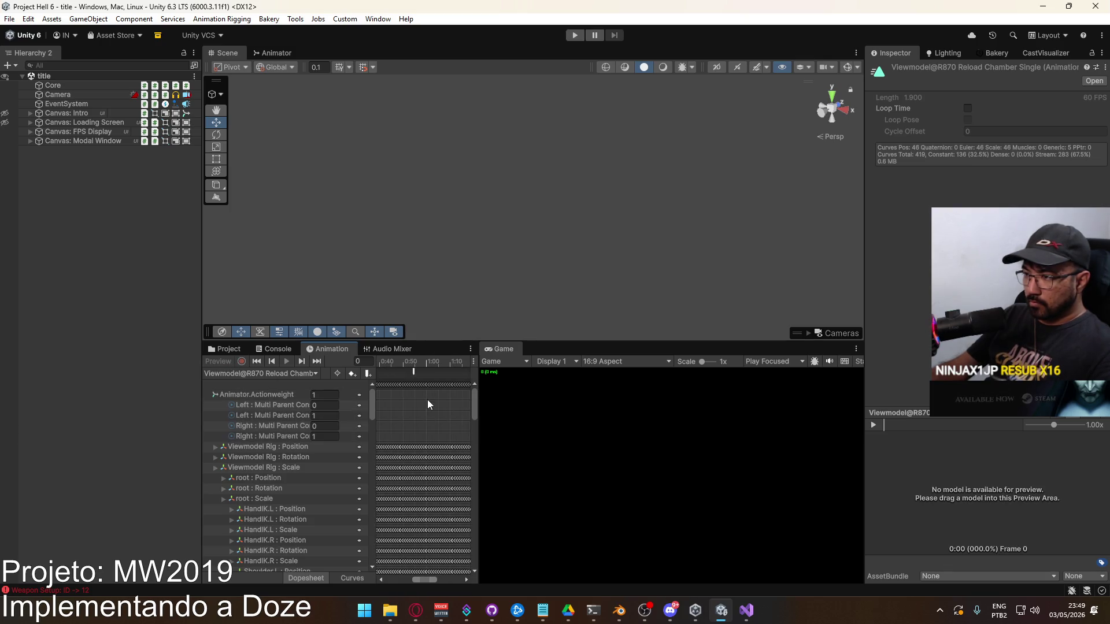
click(227, 349)
In R870 Reload Single, select the keys on the four Multi Parent rows and drag them earlier.
double_click(418, 484)
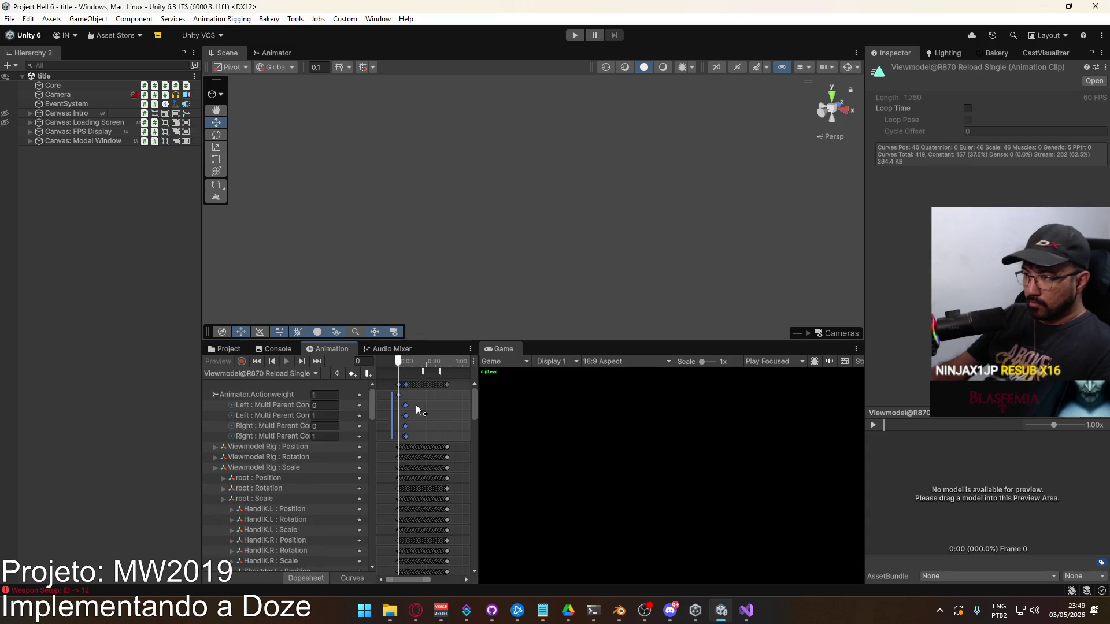
scroll(411, 418, up, 4)
scroll(410, 418, up, 2)
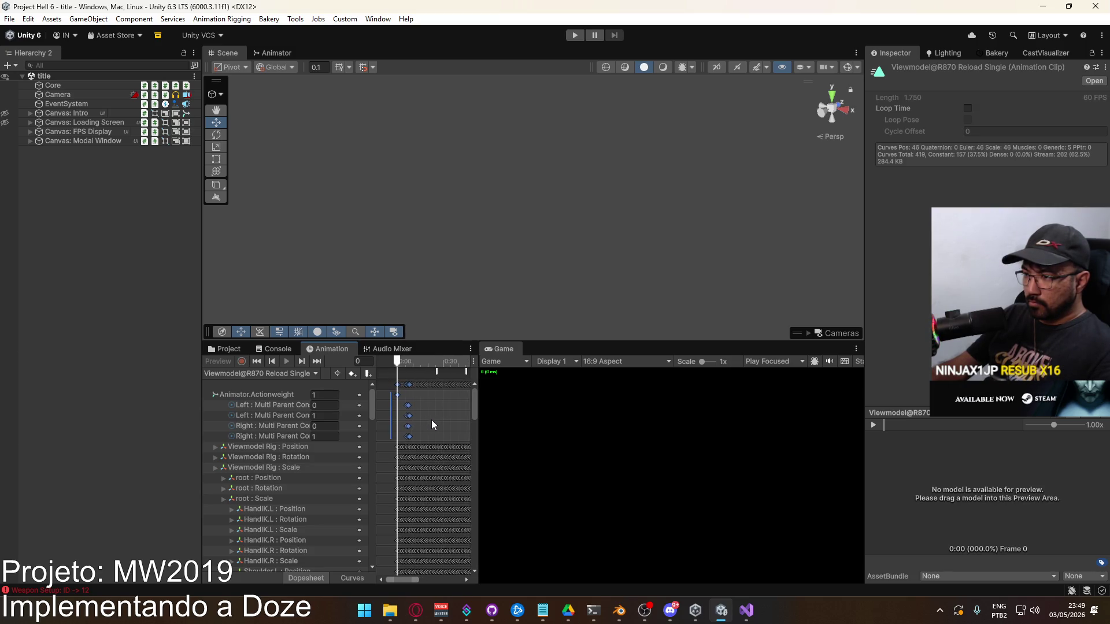
drag(442, 415, 364, 421)
scroll(408, 422, down, 4)
mouse_move(448, 425)
mouse_down()
mouse_move(424, 436)
mouse_move(437, 381)
mouse_move(448, 399)
mouse_move(435, 408)
mouse_up()
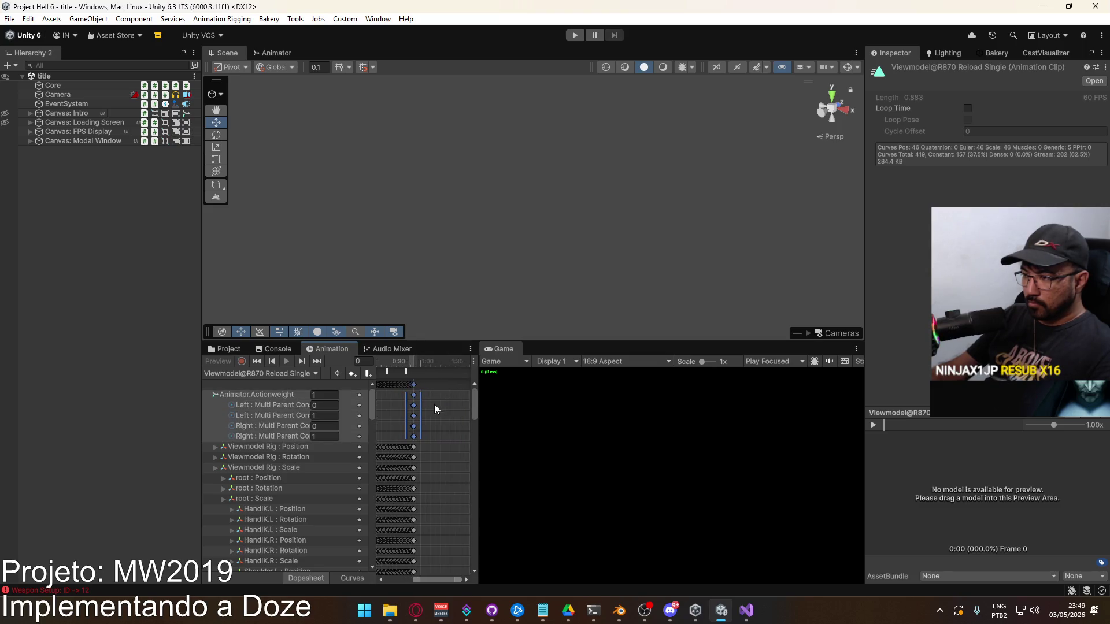
scroll(428, 407, up, 3)
scroll(432, 409, up, 5)
mouse_move(456, 396)
mouse_down()
mouse_move(411, 405)
mouse_move(606, 414)
mouse_up()
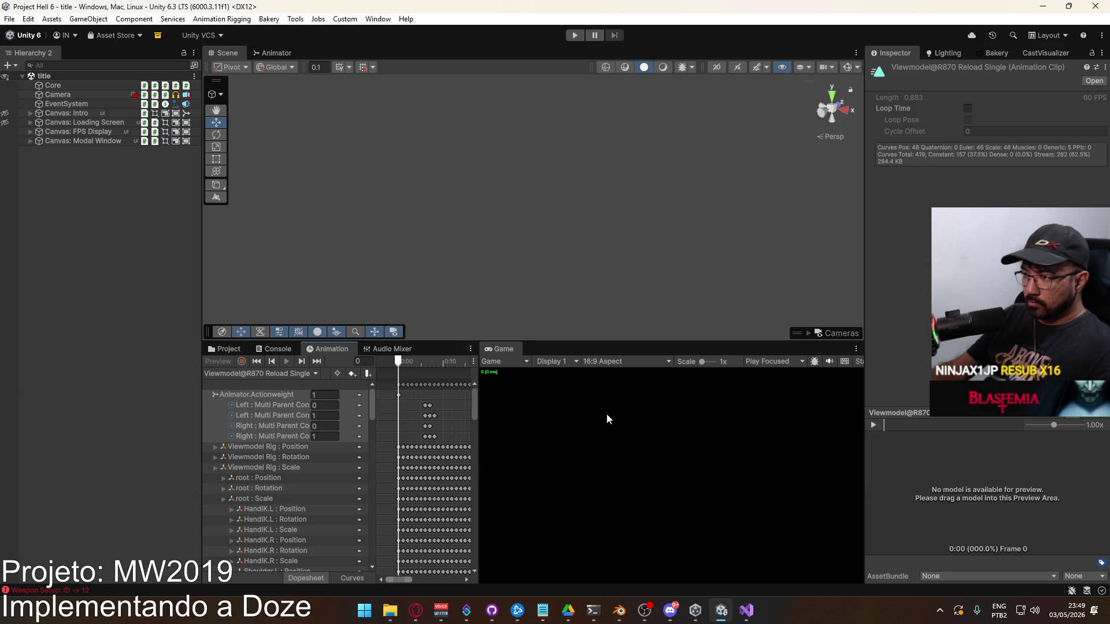
drag(421, 398, 452, 437)
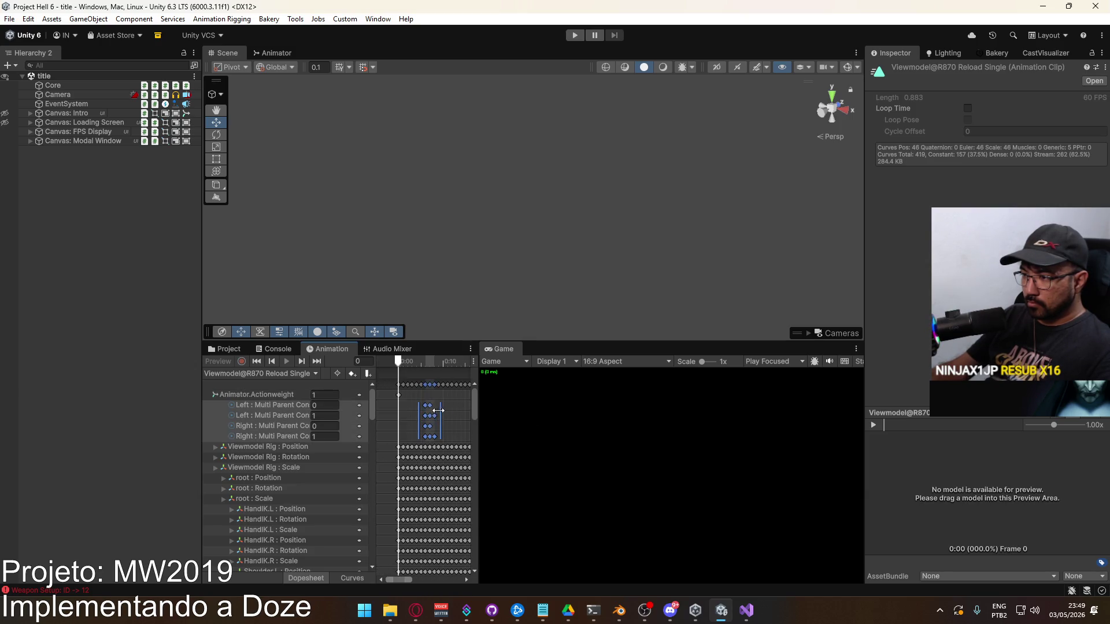
drag(426, 409, 415, 408)
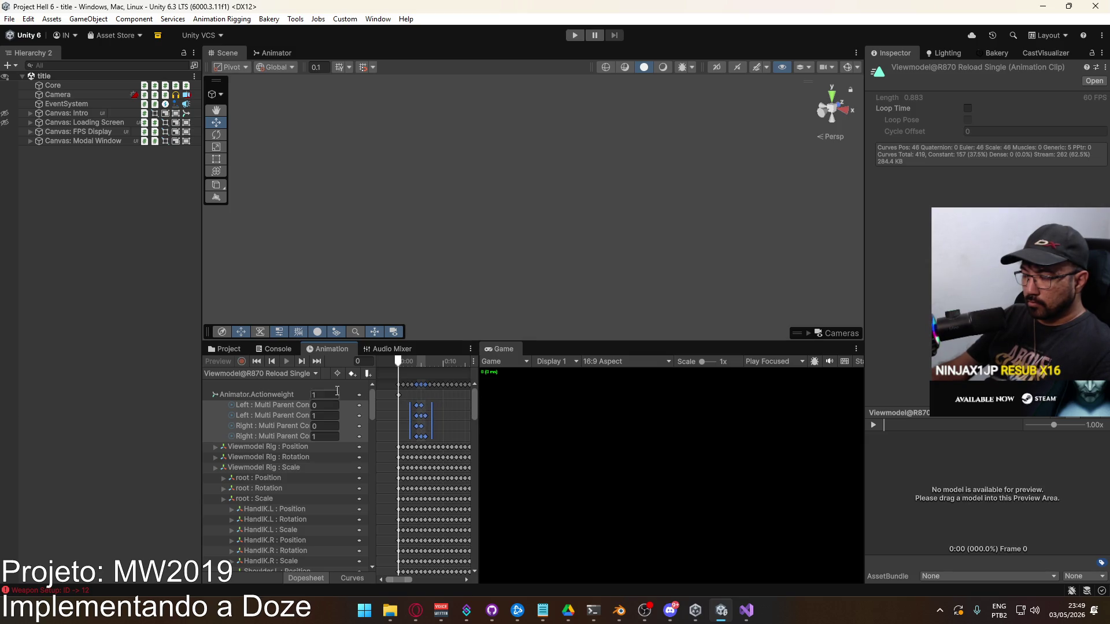
click(227, 349)
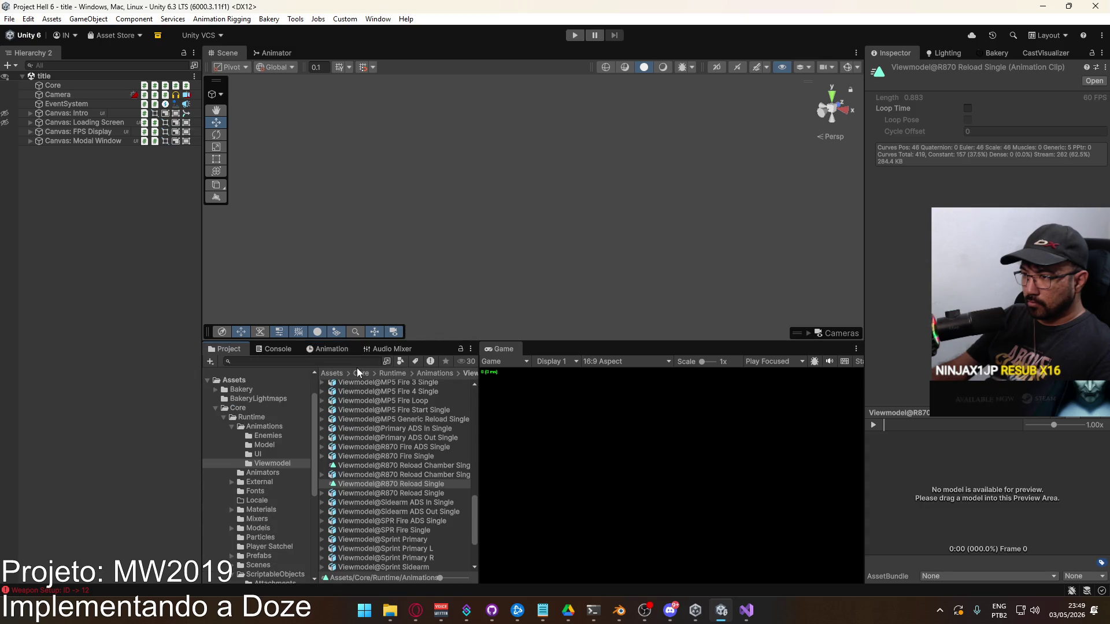
Select the R870 Reload Chamber Single asset and enter Play mode to the offline menu.
click(388, 474)
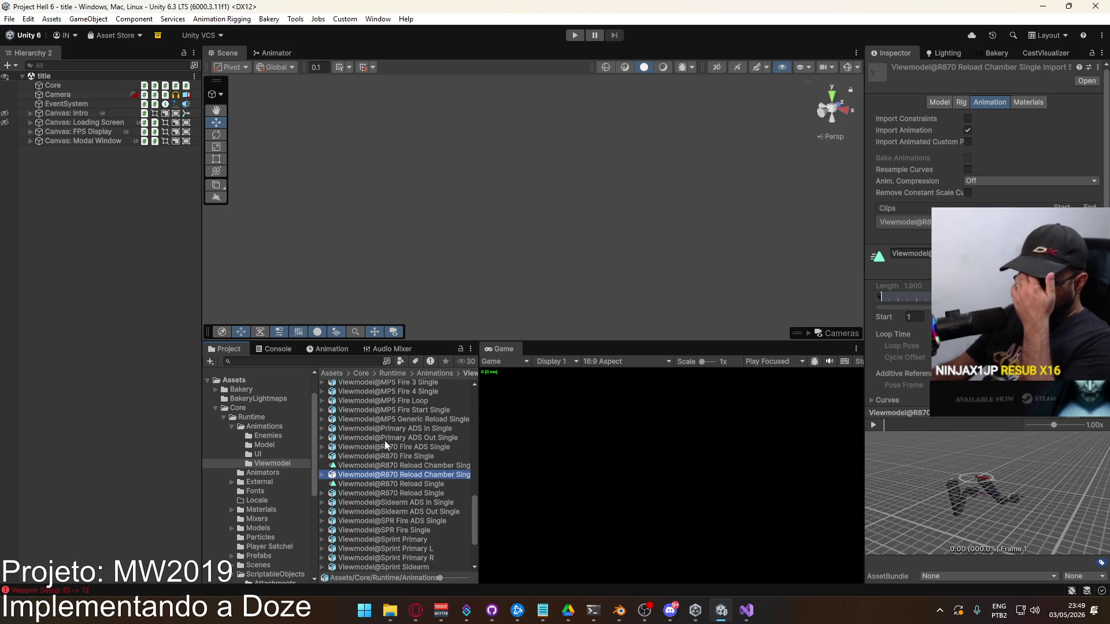
click(575, 35)
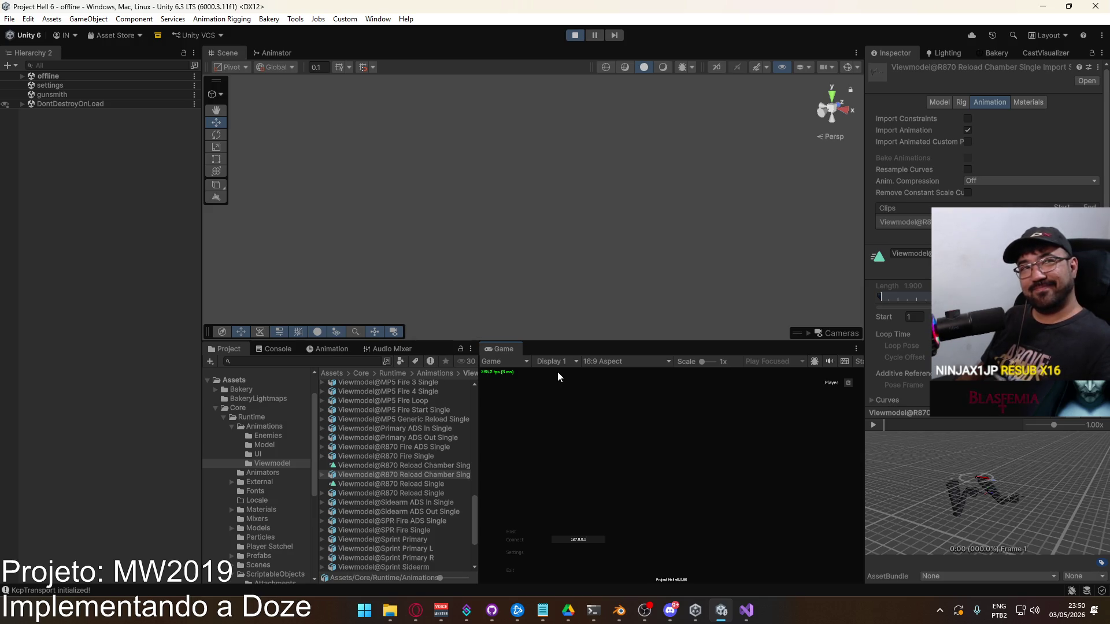
Host a shipment match with the shotgun equipped as the primary weapon.
click(516, 532)
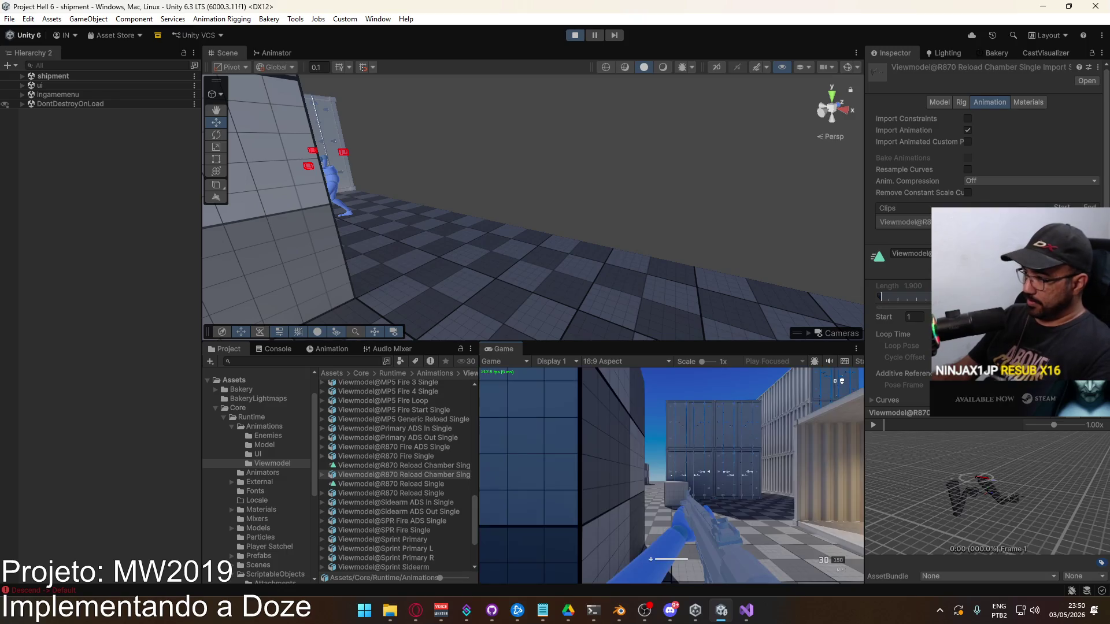
click(532, 493)
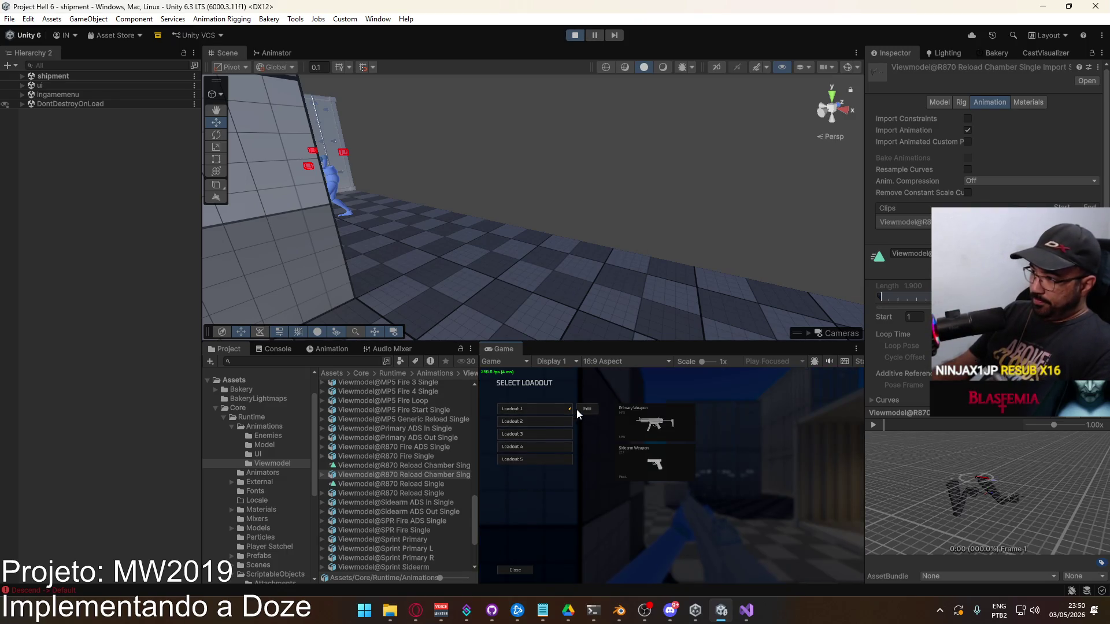
click(577, 409)
click(630, 396)
click(542, 420)
click(683, 561)
click(564, 570)
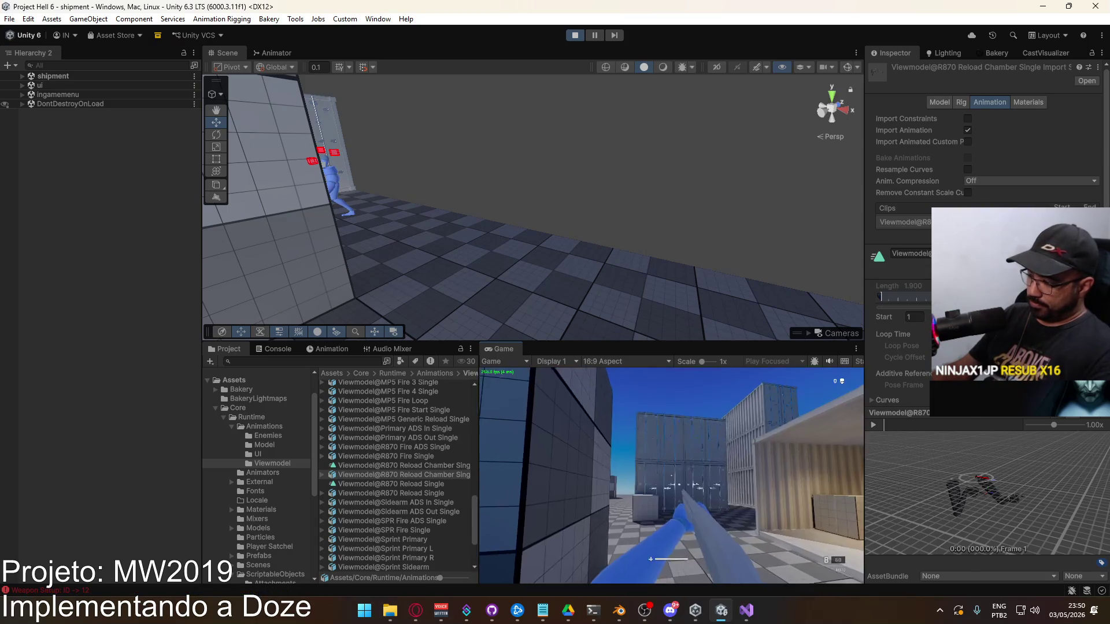
Reload the shotgun, fire two shots, and reload the two spent shells back to 8.
key(r)
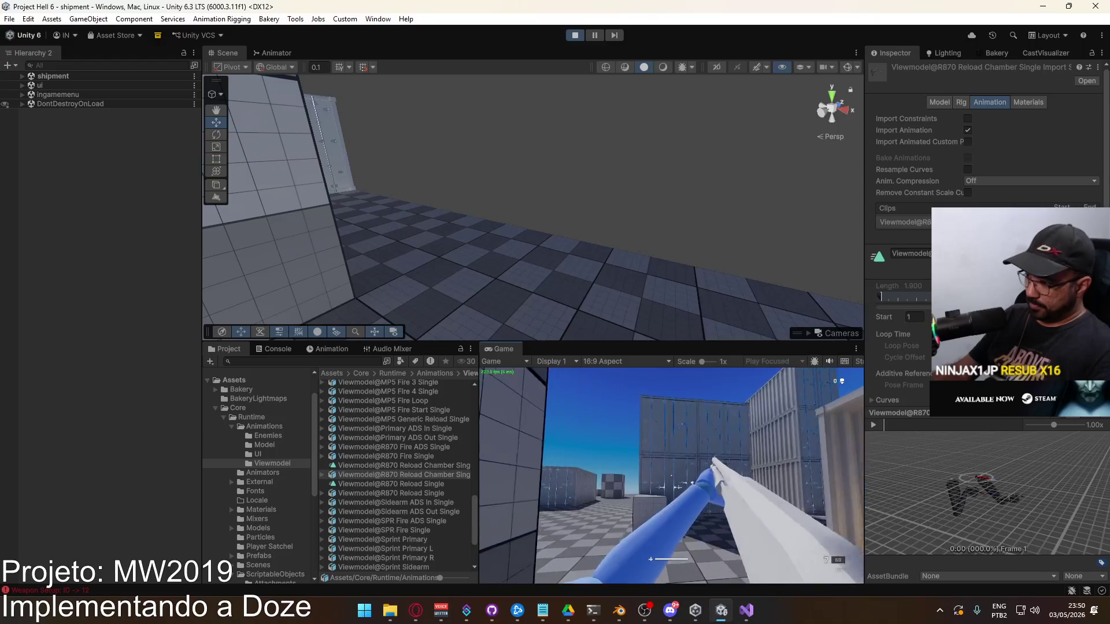
mouse_move(671, 475)
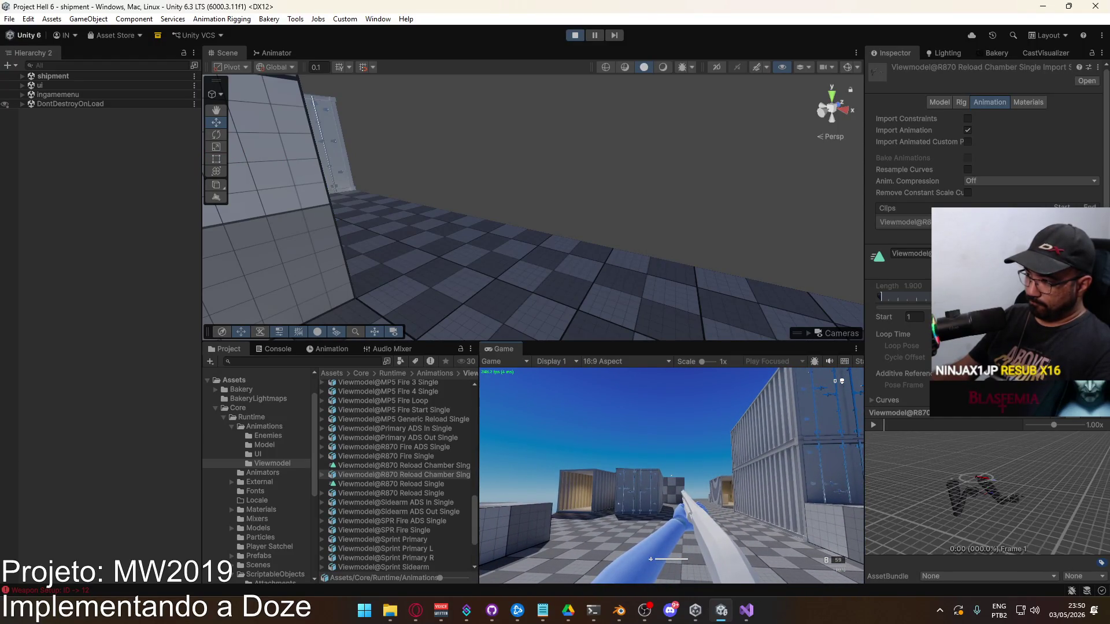
click(671, 475)
click(670, 475)
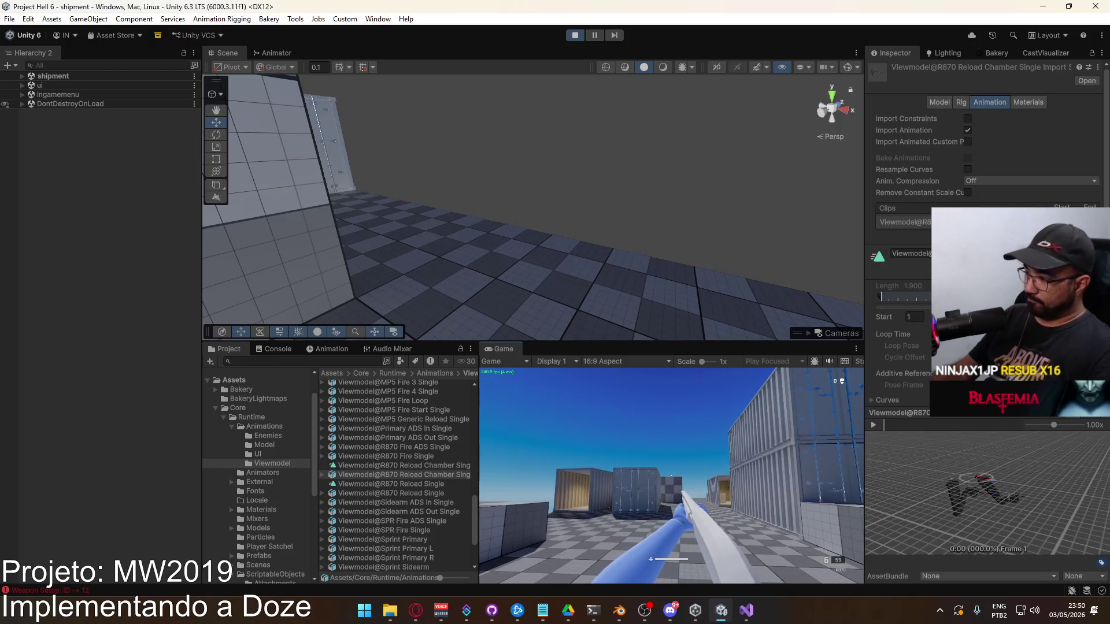
key(r)
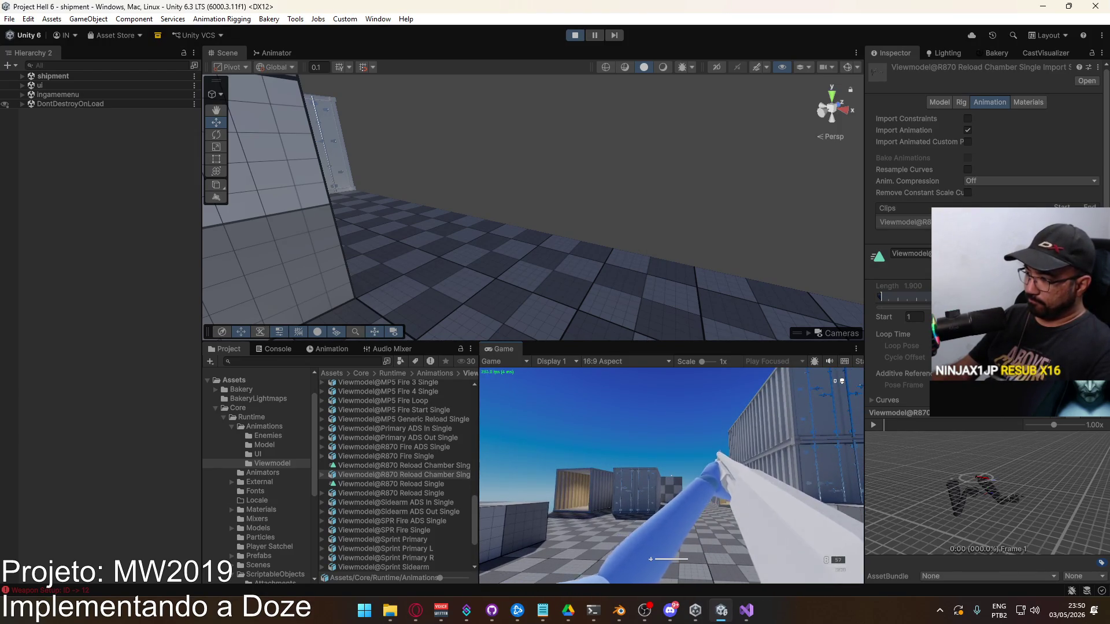
key(super)
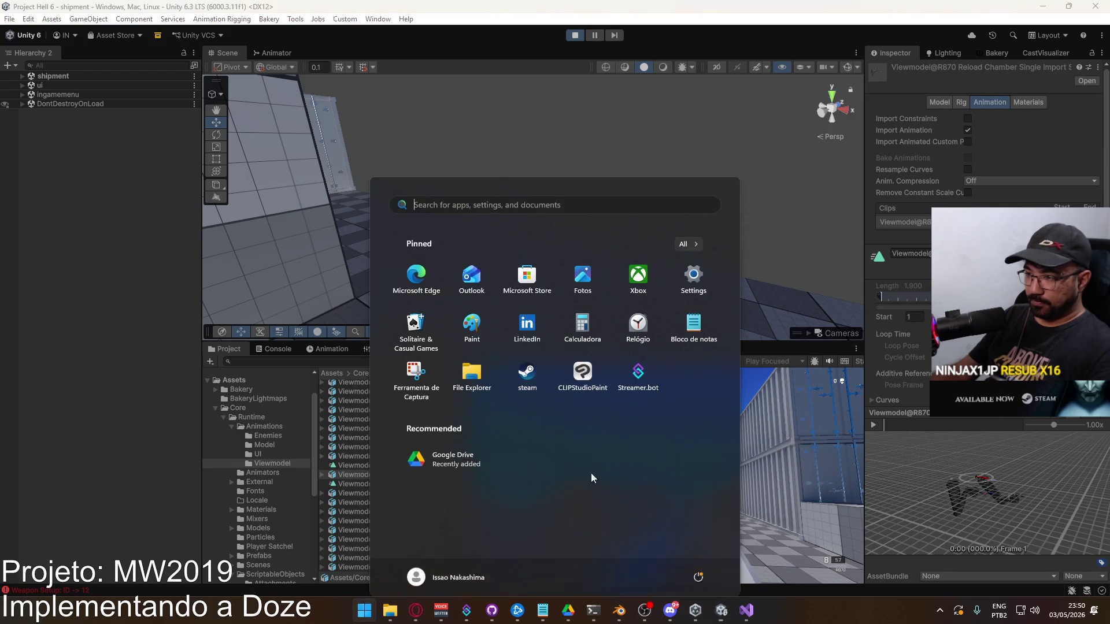
key(super)
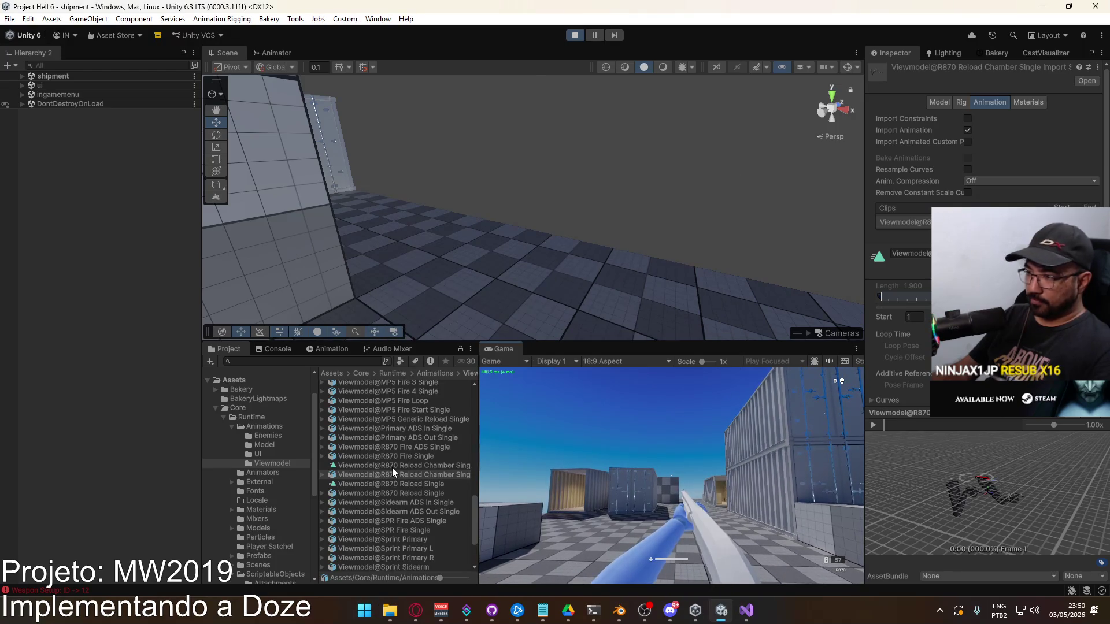
Stop play mode and browse the ScriptableObjects, Runtime and Scenes folders.
click(575, 35)
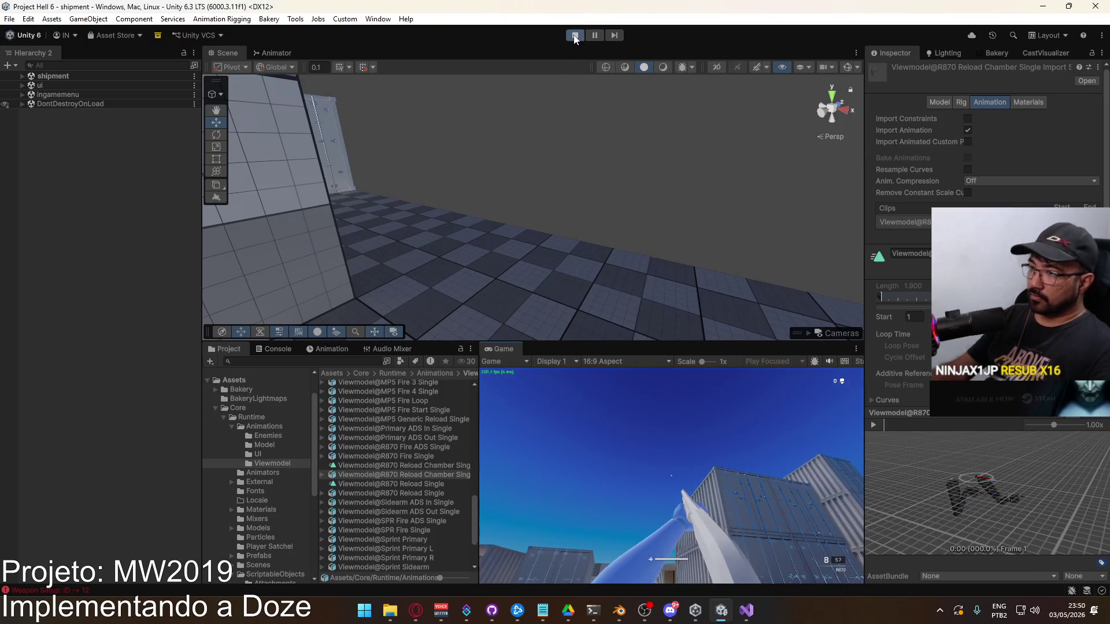
click(273, 576)
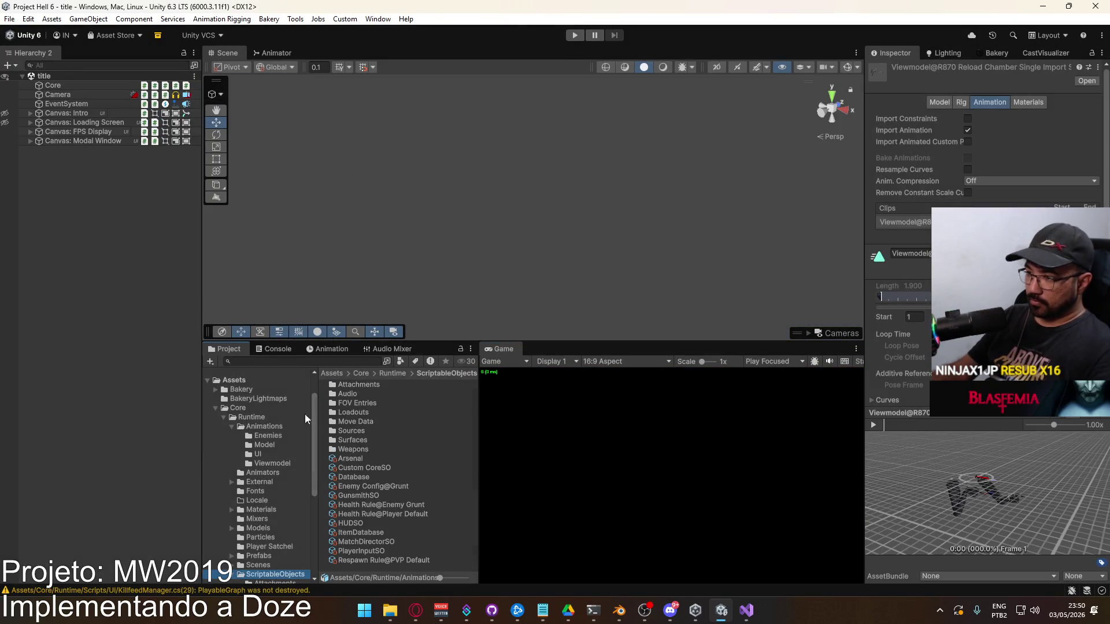
click(256, 418)
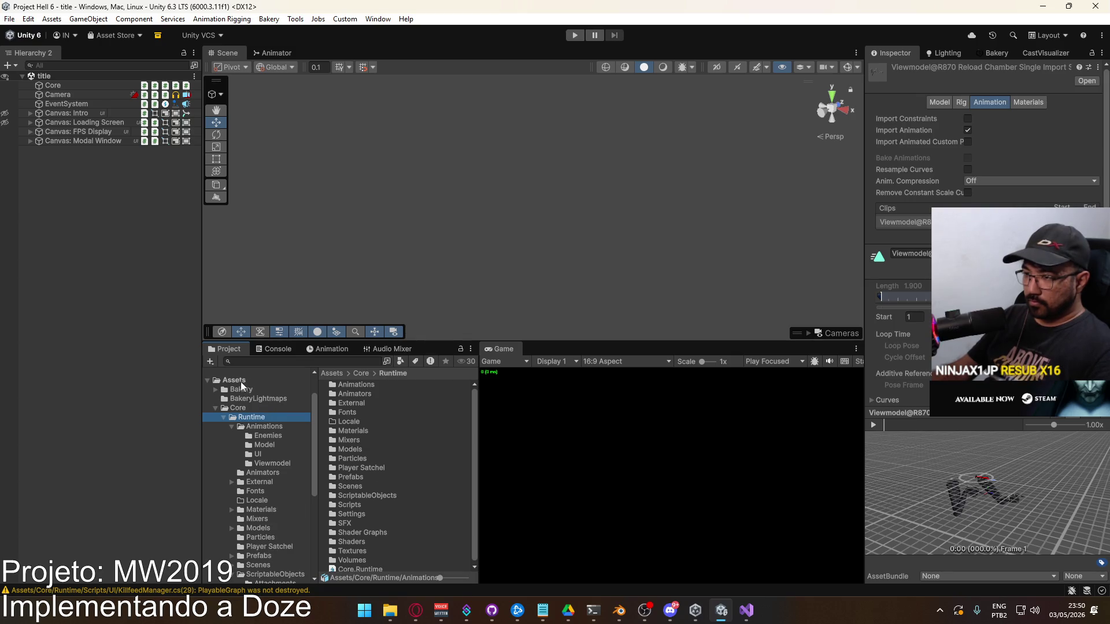
scroll(275, 510, down, 4)
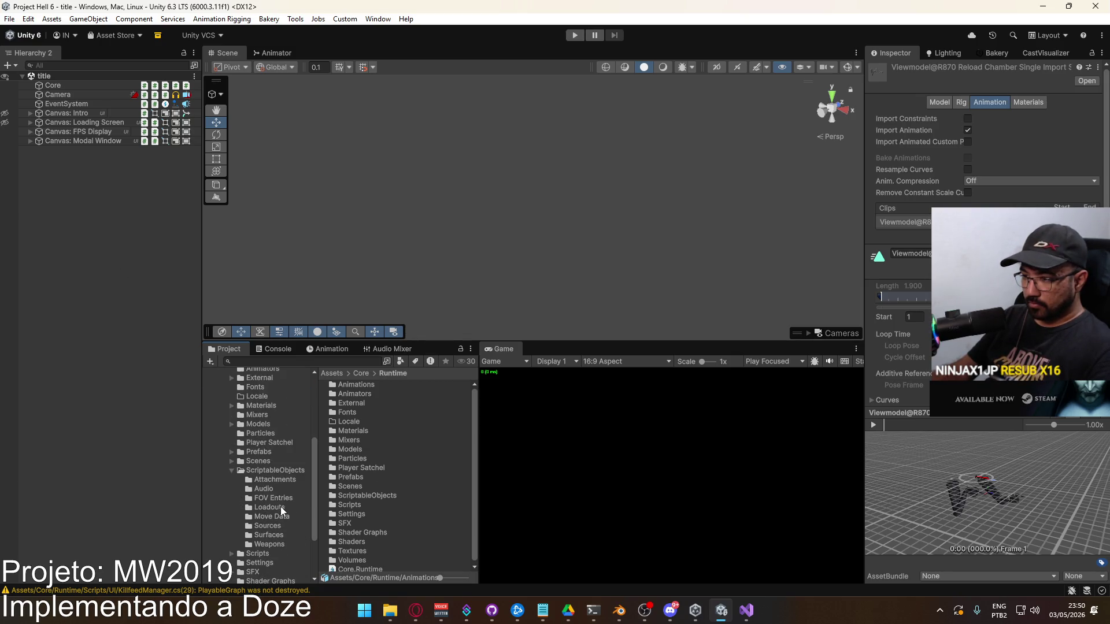
scroll(268, 460, up, 2)
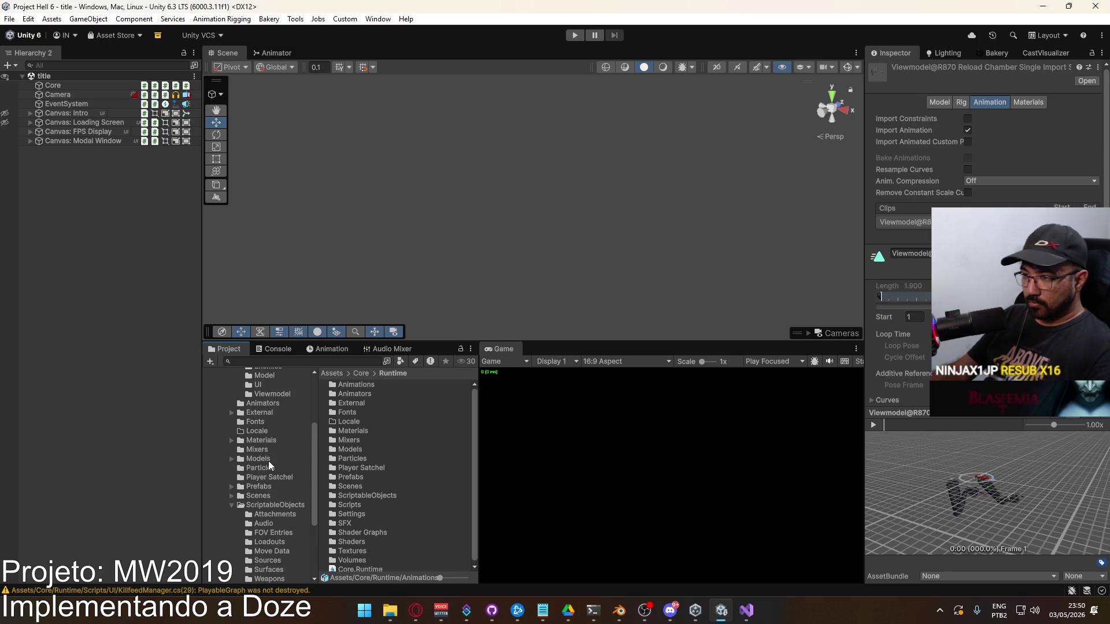
click(264, 495)
click(263, 503)
click(262, 497)
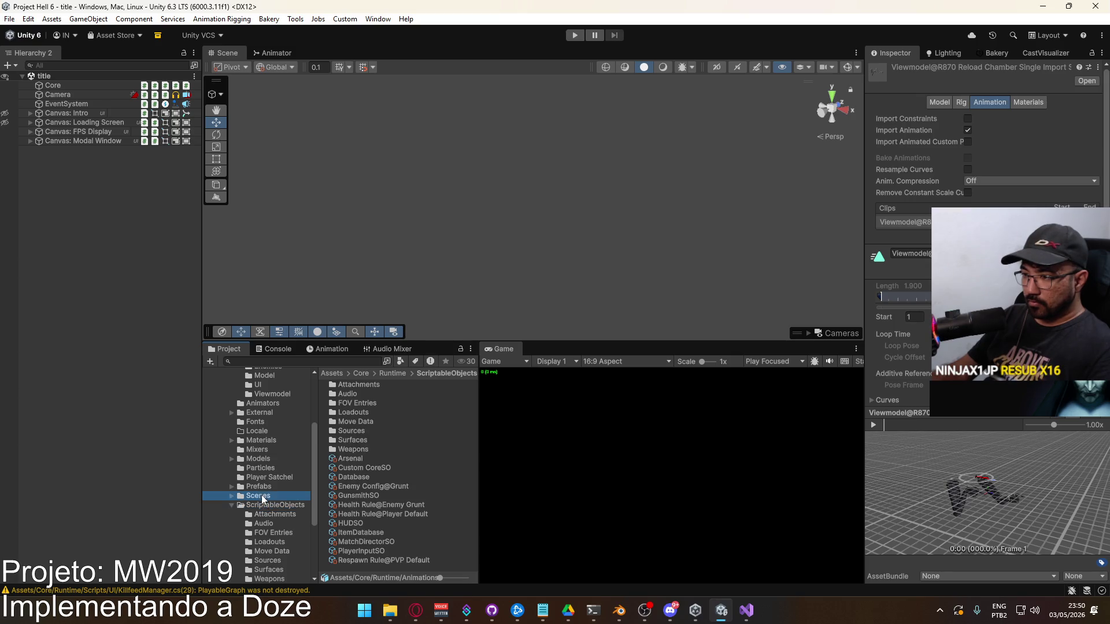
scroll(278, 476, down, 4)
scroll(269, 501, up, 2)
scroll(271, 497, up, 5)
Go through Runtime and Animators to the Prefabs folder and inspect the Player prefab.
click(255, 409)
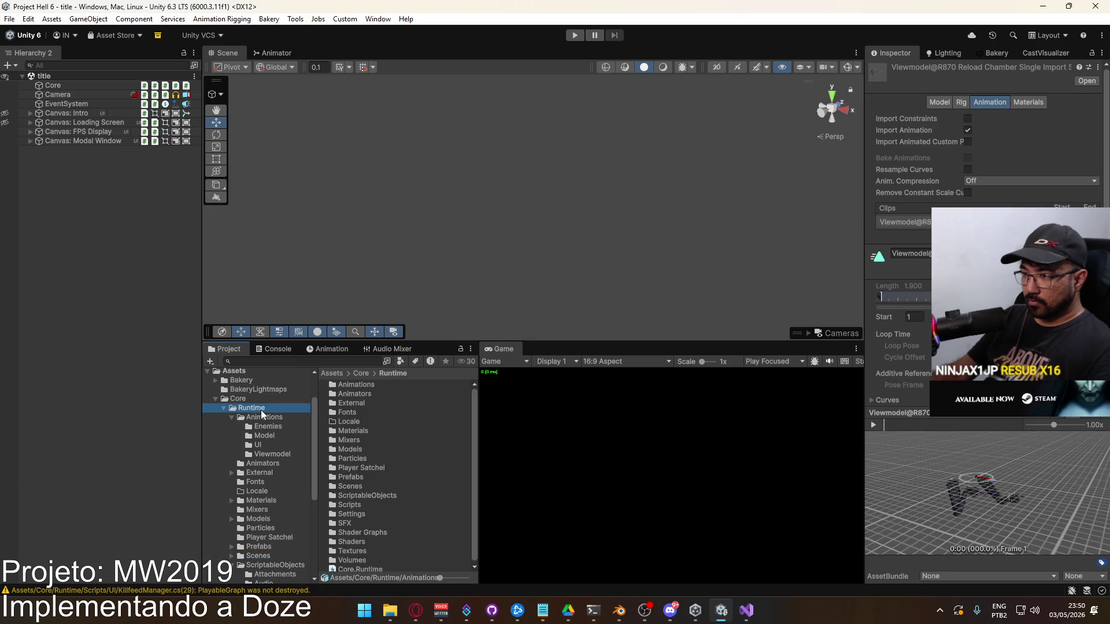
click(279, 463)
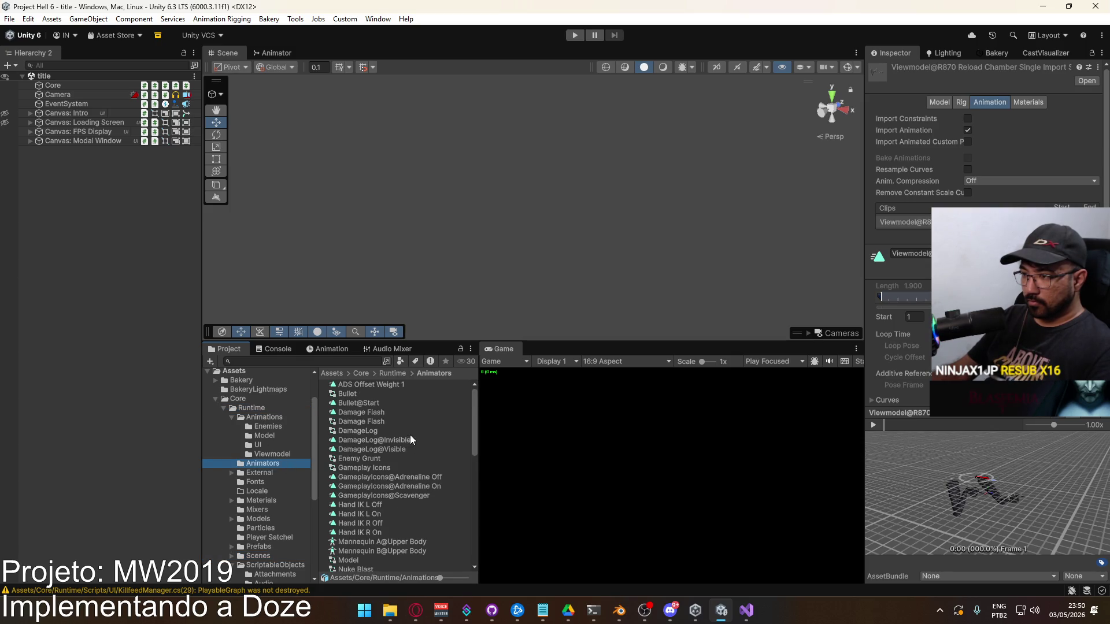
scroll(409, 436, down, 10)
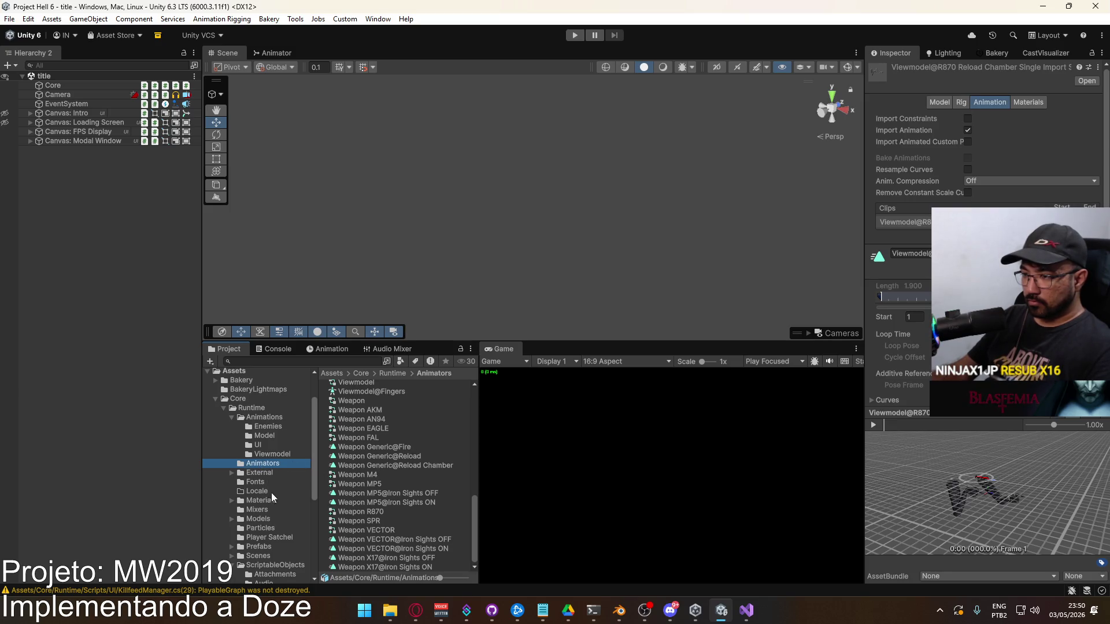
click(259, 547)
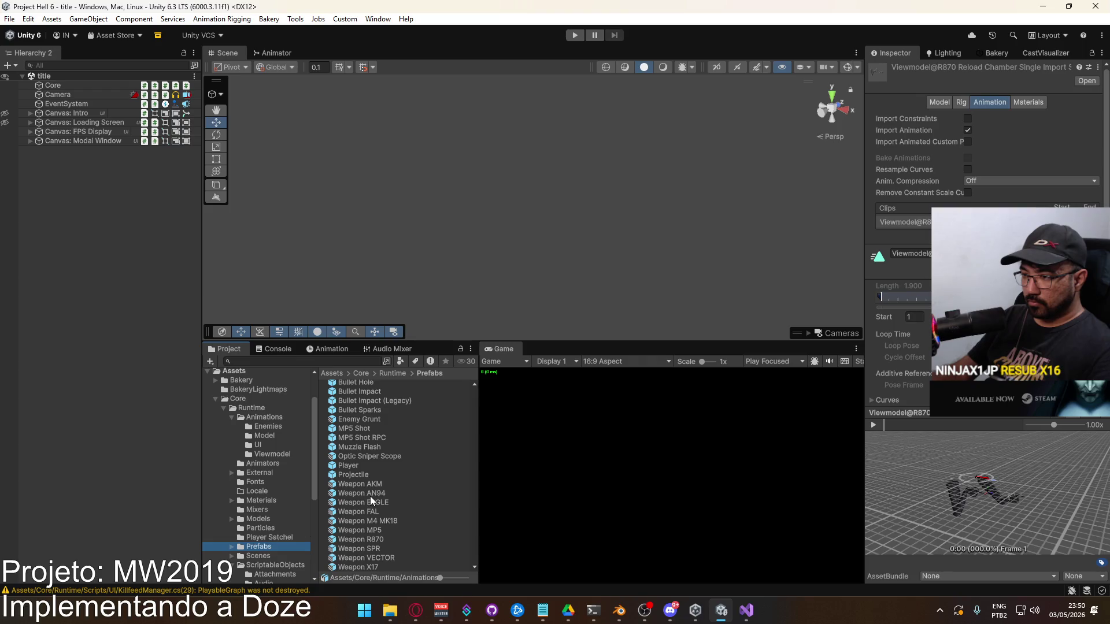
click(426, 465)
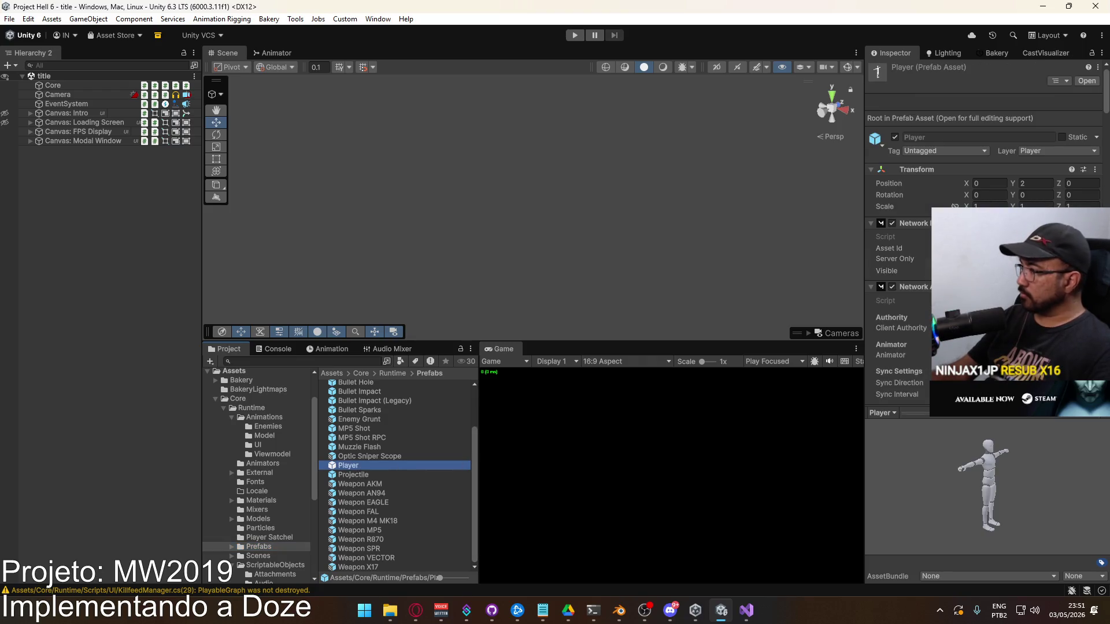
Open the Player animator controller and review its Base Layer, Recoil Layer and parameters.
scroll(901, 242, down, 5)
double_click(1029, 269)
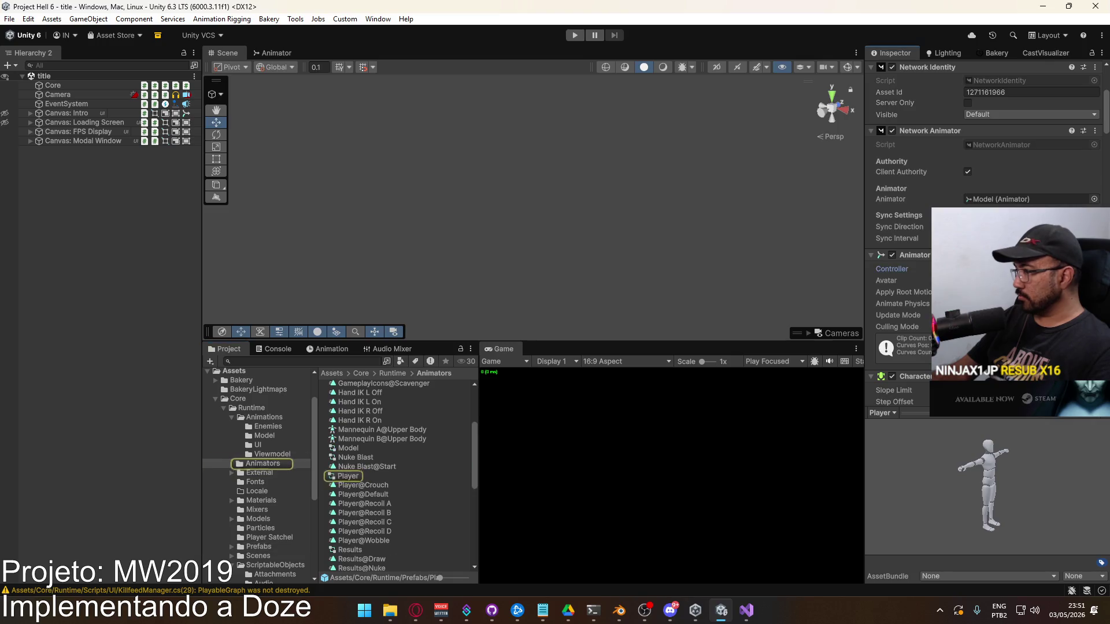
click(240, 94)
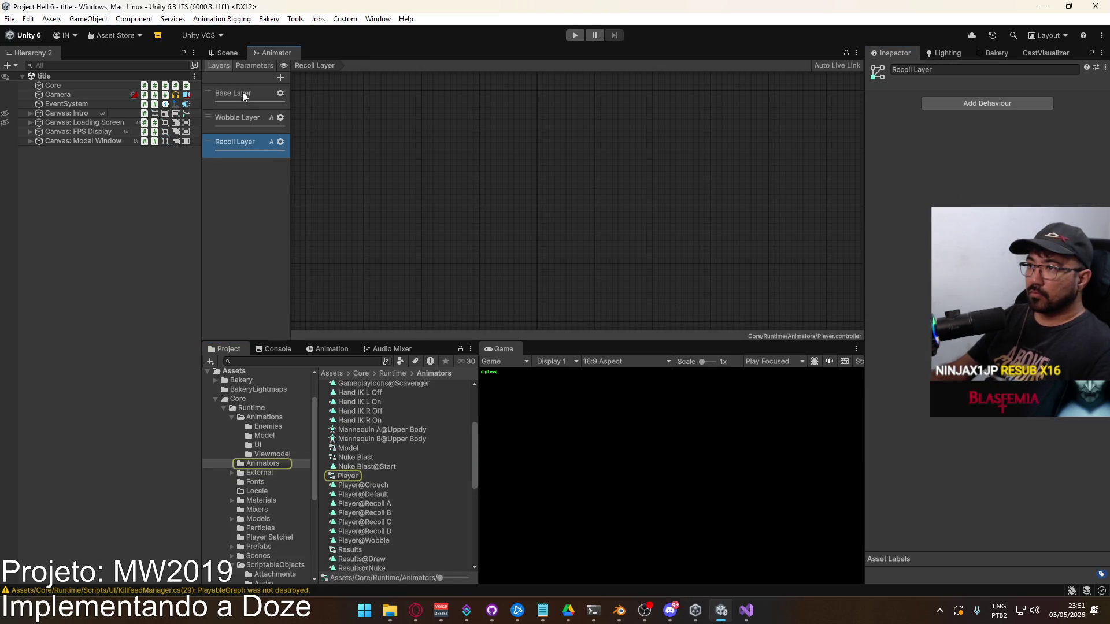
click(237, 138)
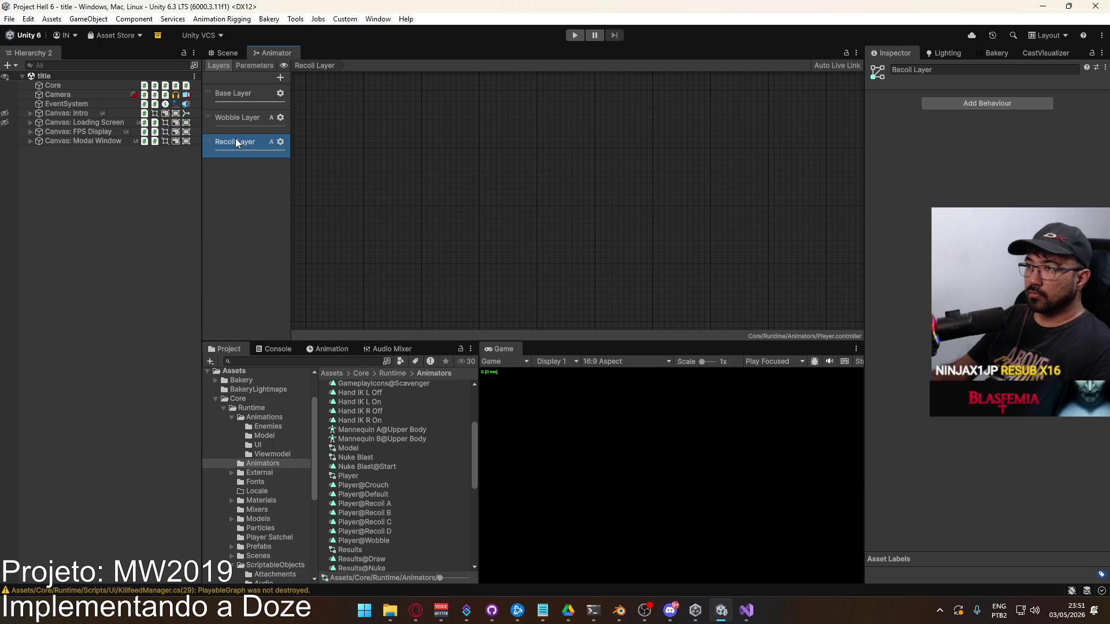
click(255, 65)
click(214, 66)
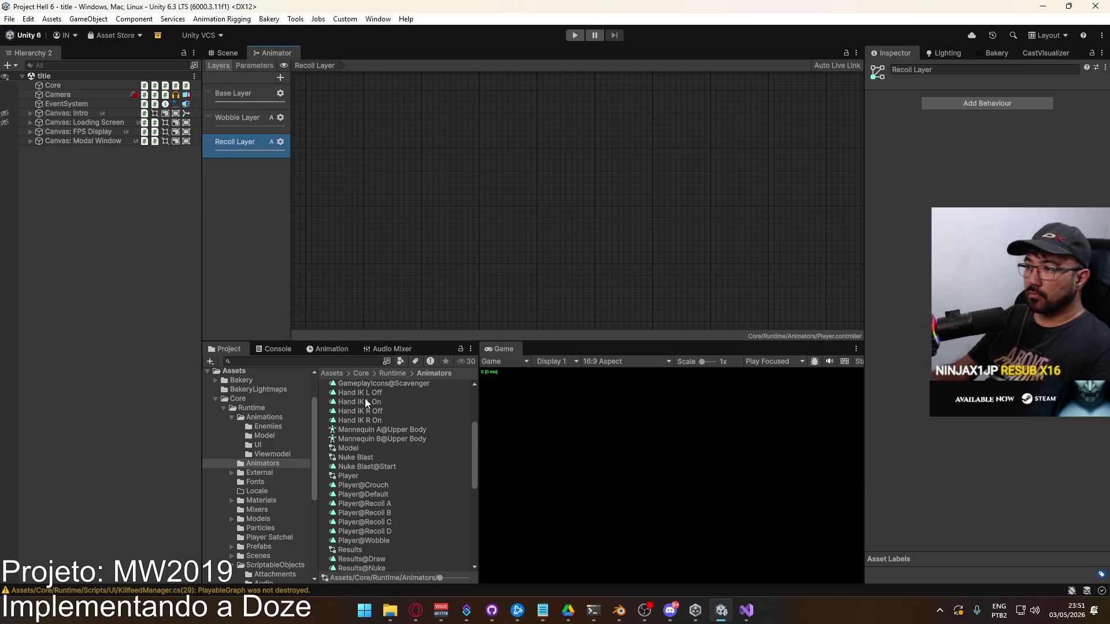
Open the Player prefab and show the Viewmodel animator's Reload layer states.
scroll(247, 427, down, 5)
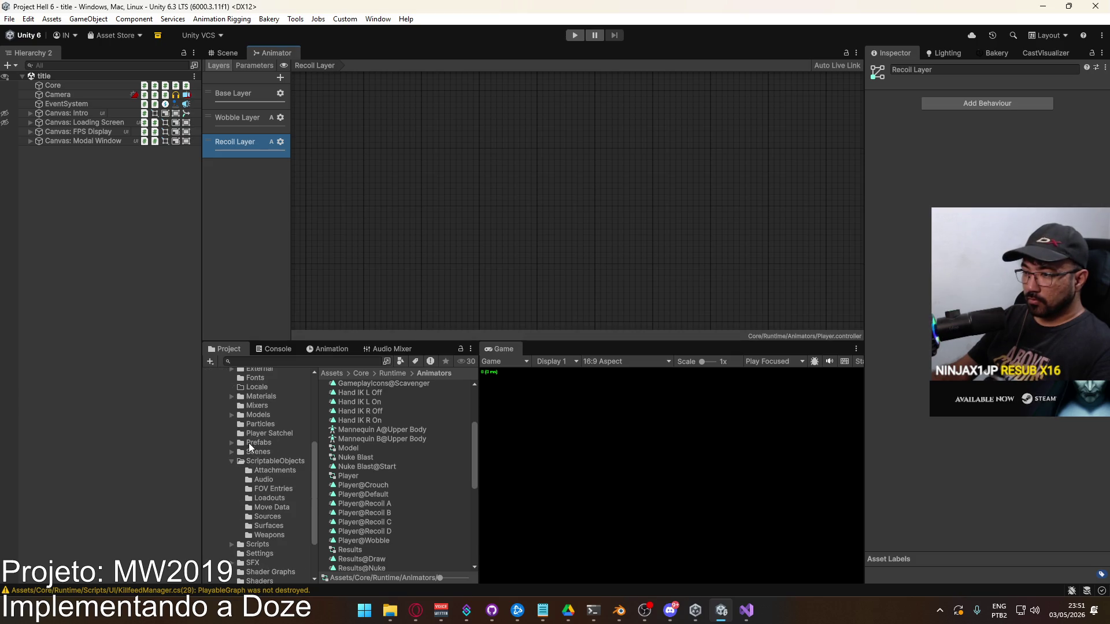
click(265, 444)
double_click(366, 464)
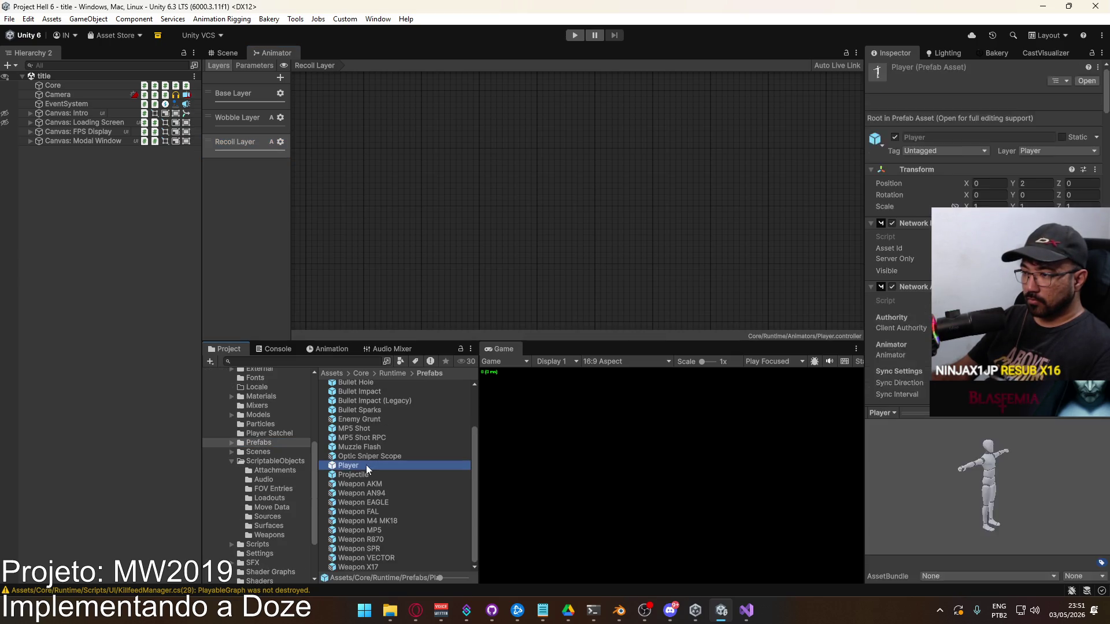
click(82, 146)
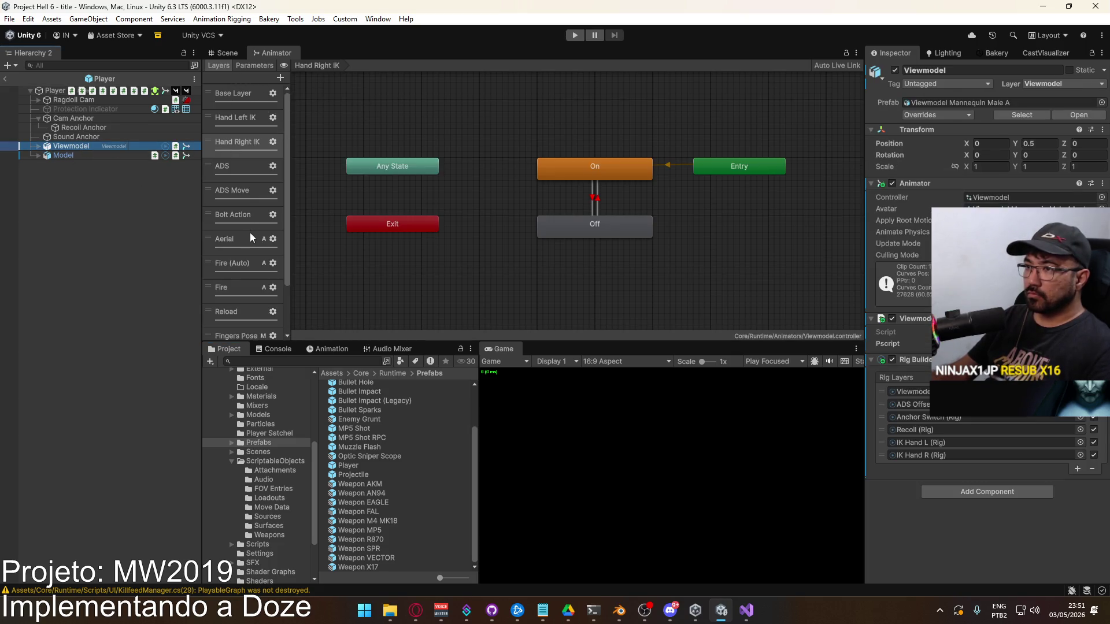
click(237, 312)
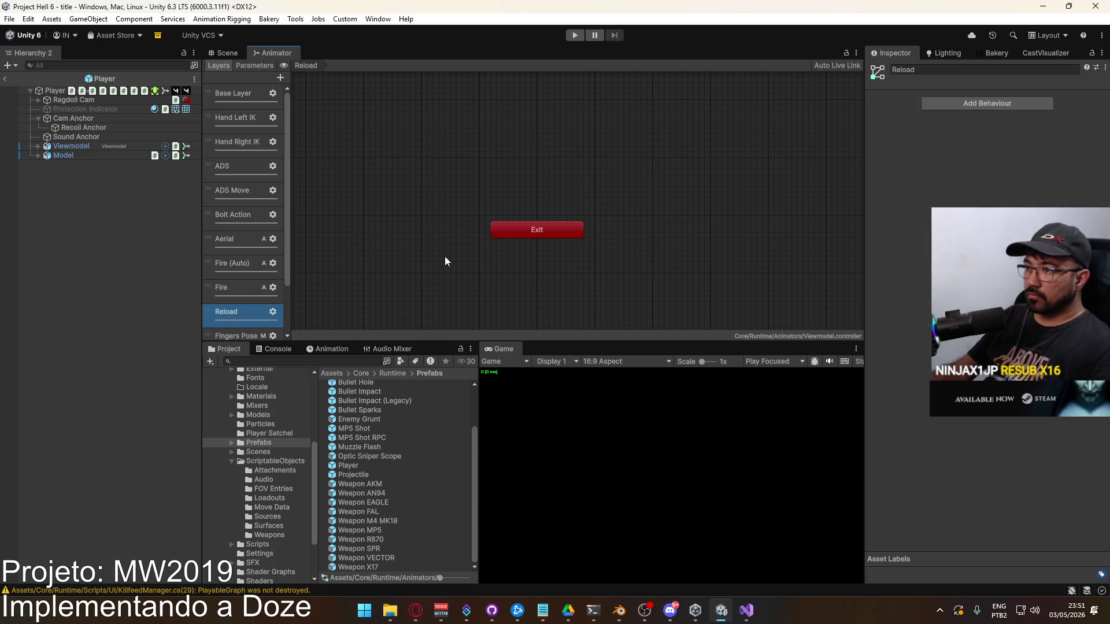
Assign the Viewmodel@R870 Reload Single clip as a motion in the Reload Tree blend tree.
scroll(573, 240, down, 4)
click(637, 275)
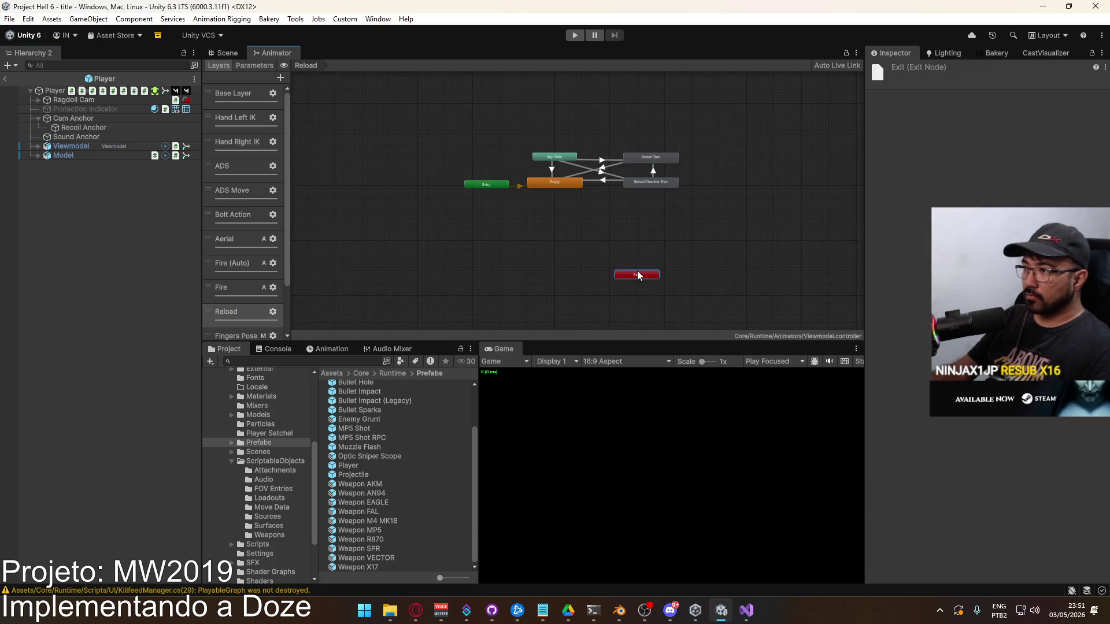
click(484, 174)
scroll(618, 225, up, 4)
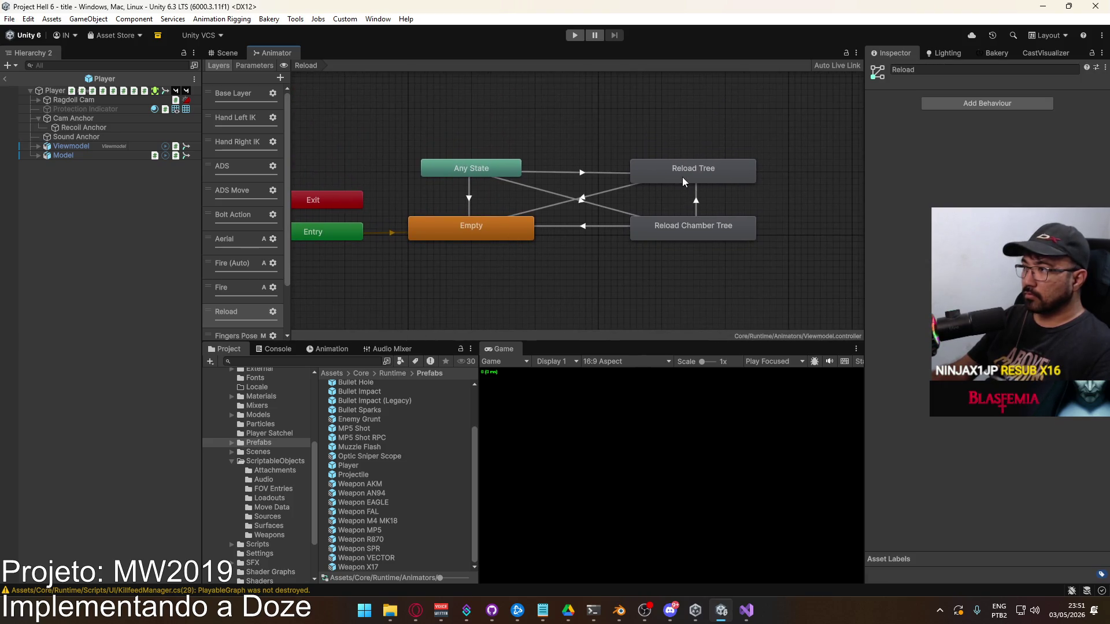
double_click(683, 173)
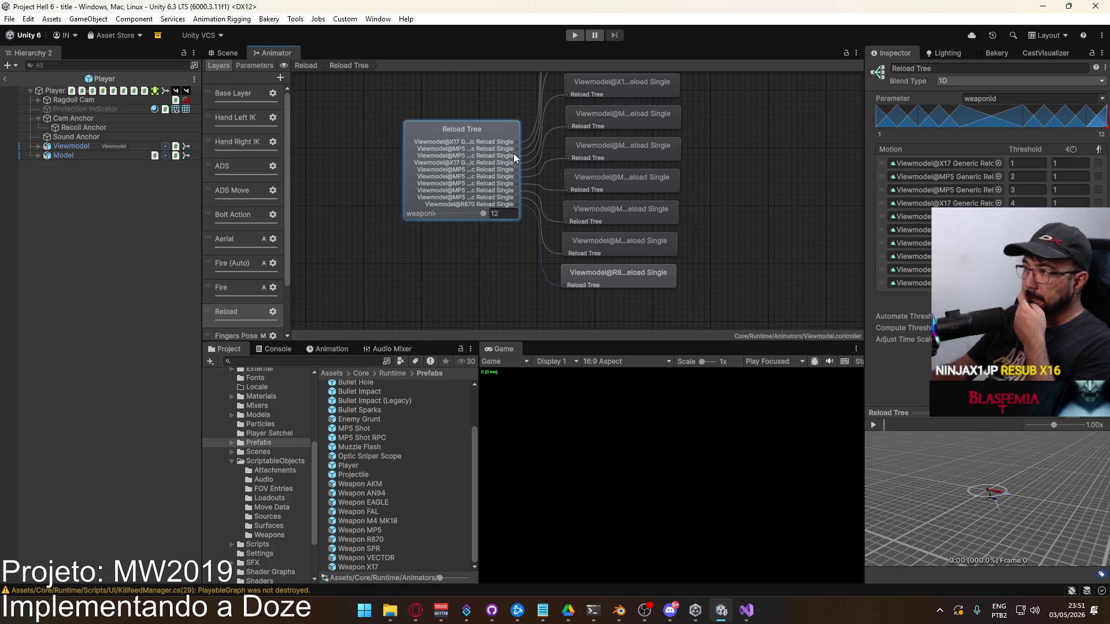
click(998, 282)
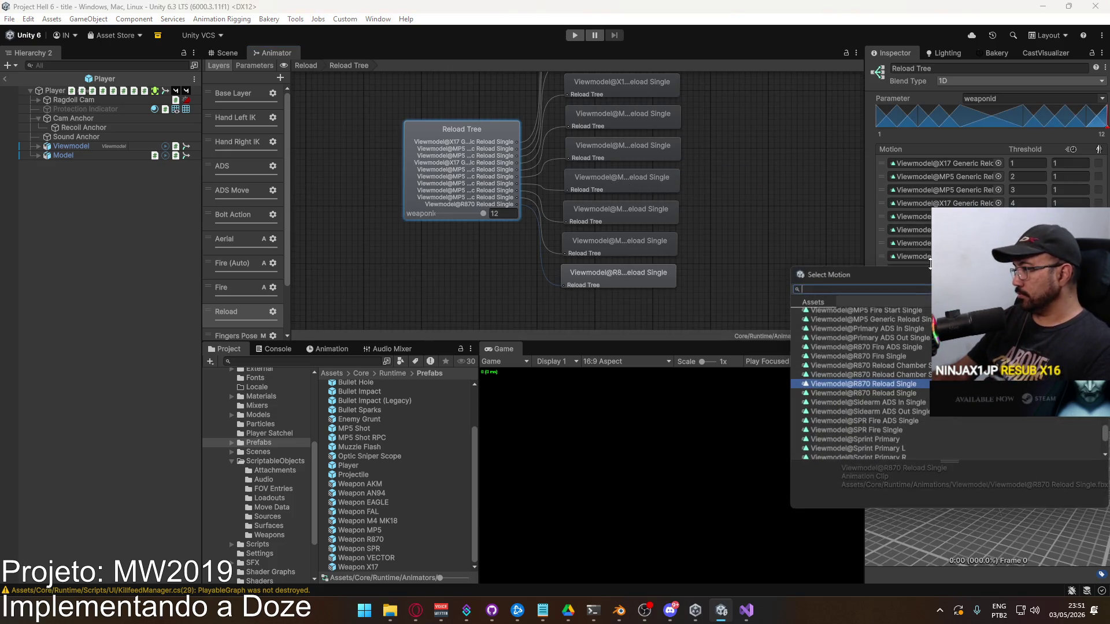
click(912, 392)
double_click(911, 392)
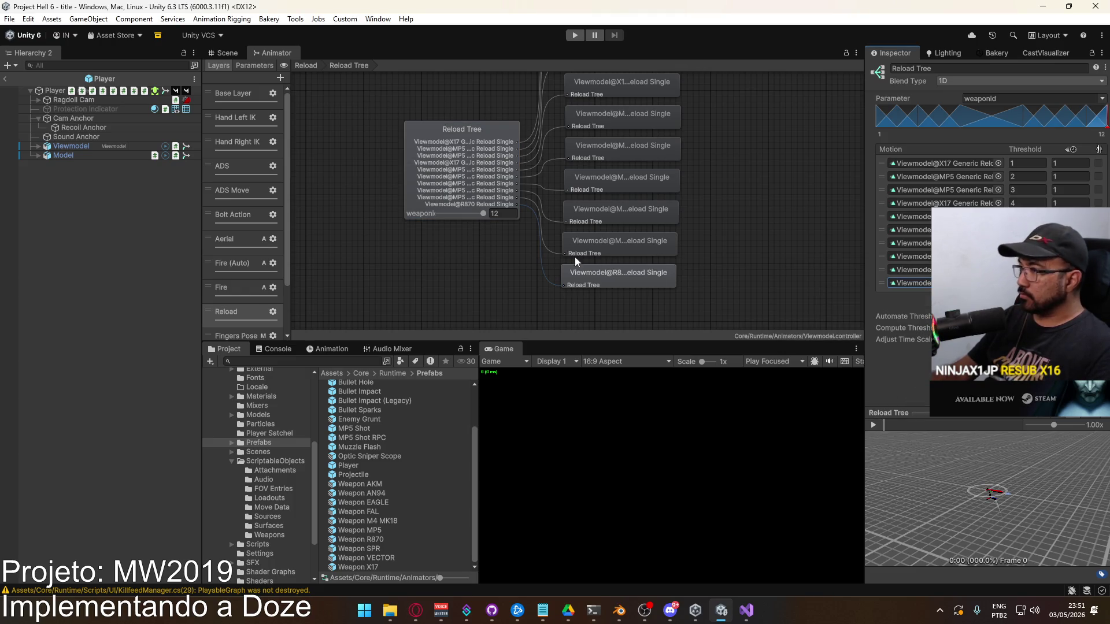
Set R870 Reload Chamber Single as the Reload Chamber Tree motion at threshold 12, then return to the Scene view.
click(306, 65)
double_click(693, 223)
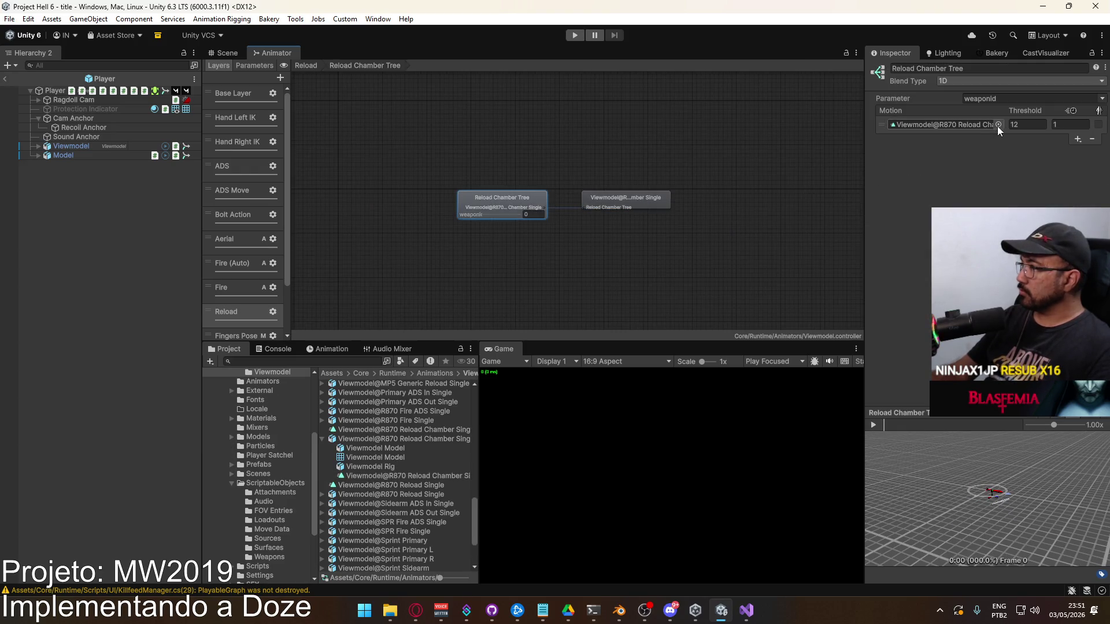
click(997, 126)
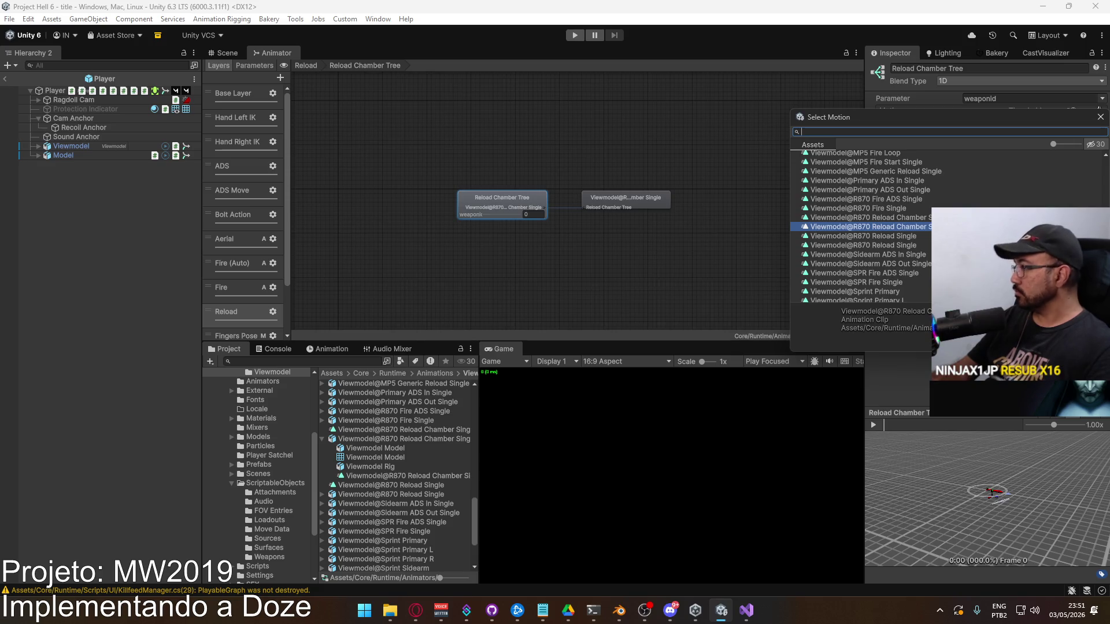
mouse_move(880, 123)
mouse_down()
mouse_move(662, 119)
mouse_move(546, 145)
mouse_up()
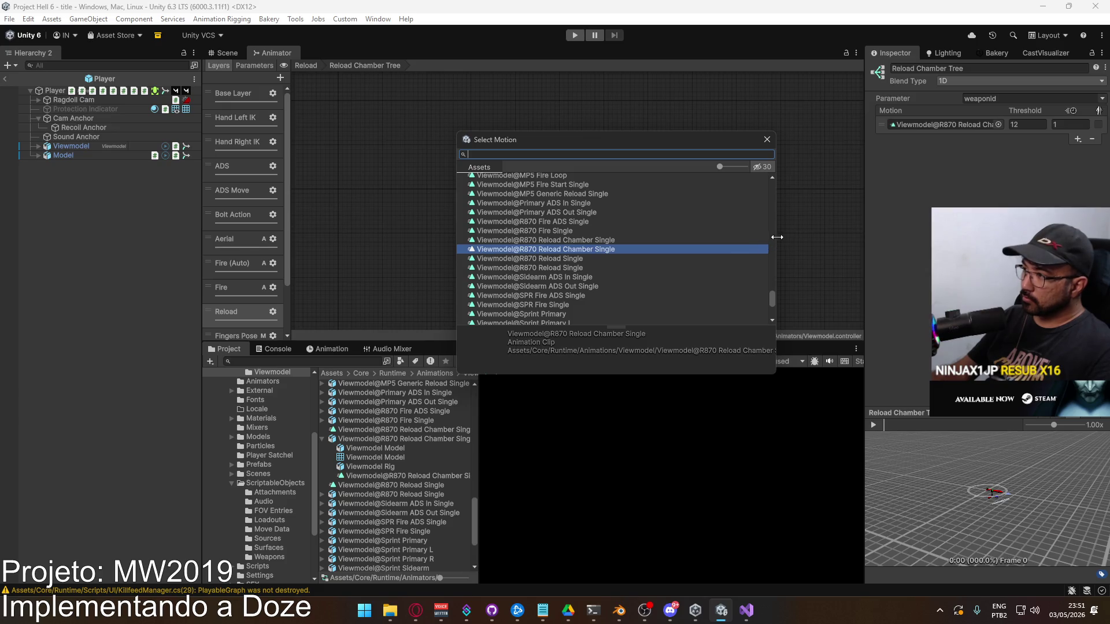
drag(774, 239, 830, 239)
double_click(595, 240)
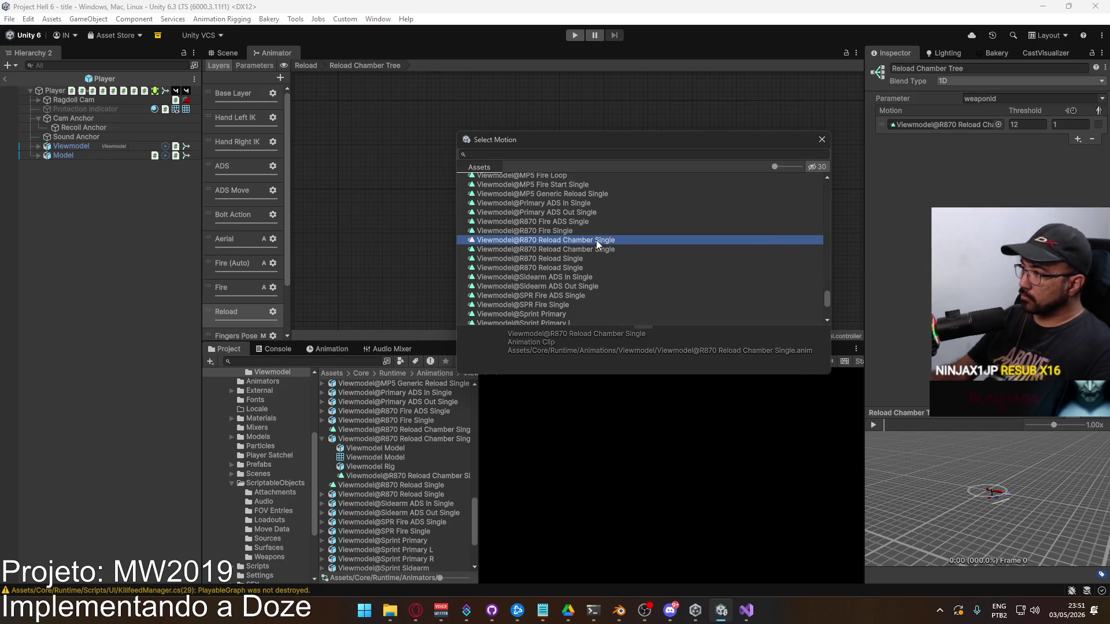
click(214, 53)
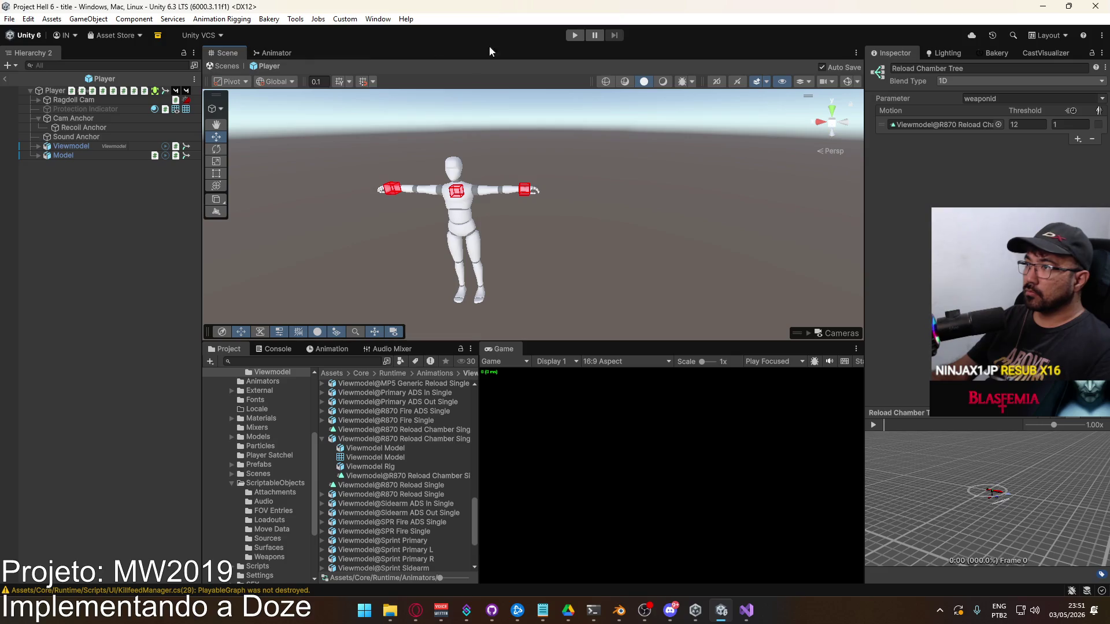
click(254, 474)
Play from the title scene and start a Shipment match with the shotgun as primary weapon.
click(356, 507)
double_click(359, 511)
click(575, 35)
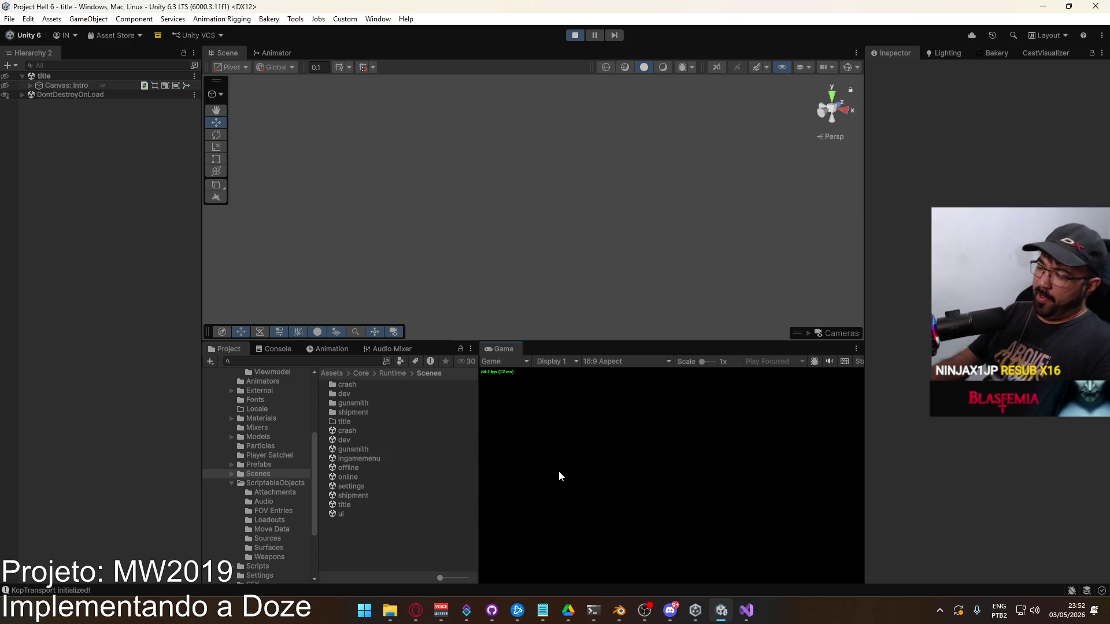
click(588, 571)
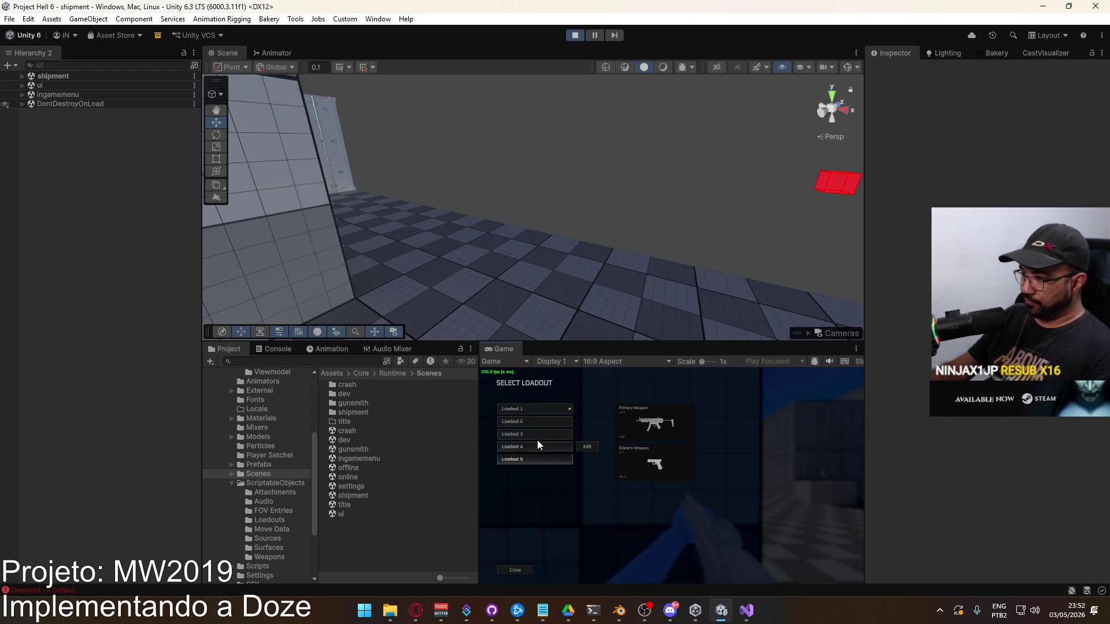
click(575, 410)
click(616, 398)
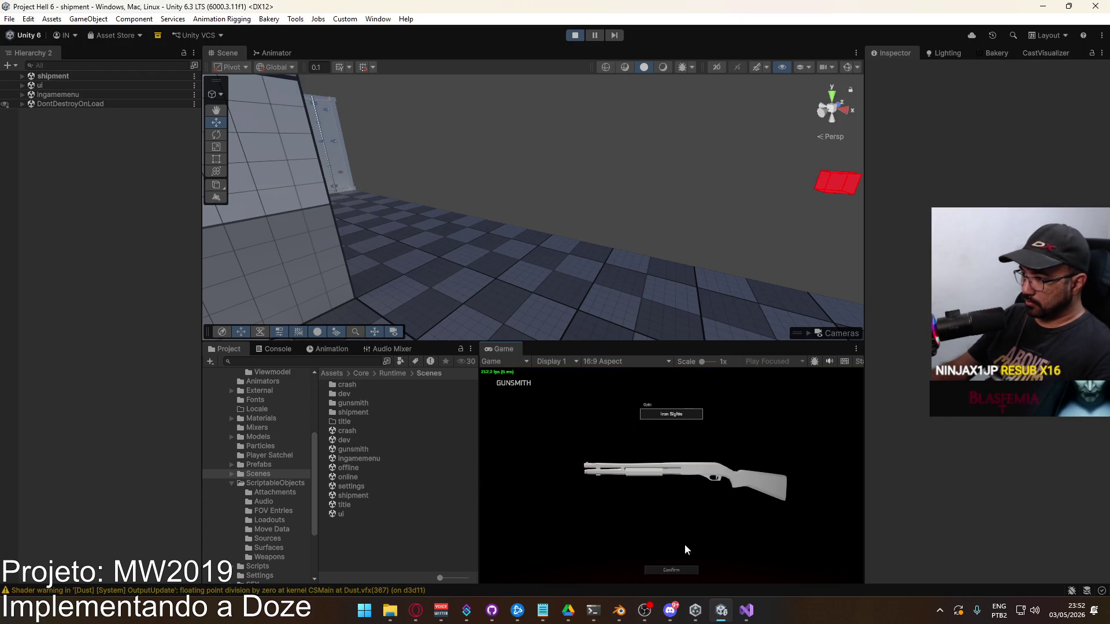
click(613, 571)
Fire the shotgun several times and reload it shell by shell with R, then free the cursor.
click(726, 487)
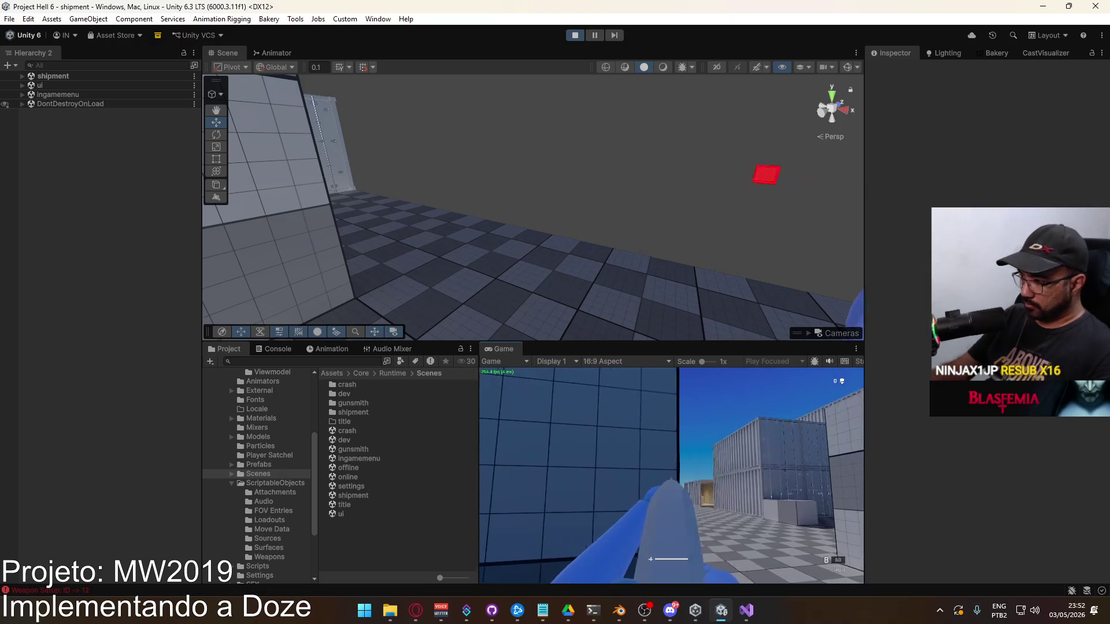
key(r)
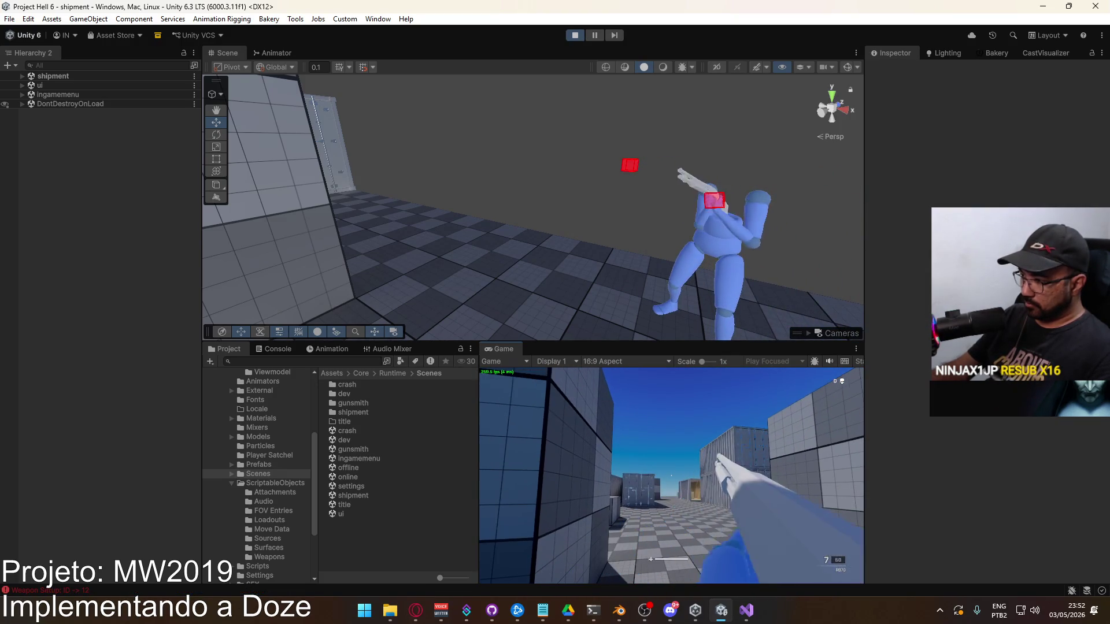
click(672, 476)
click(671, 475)
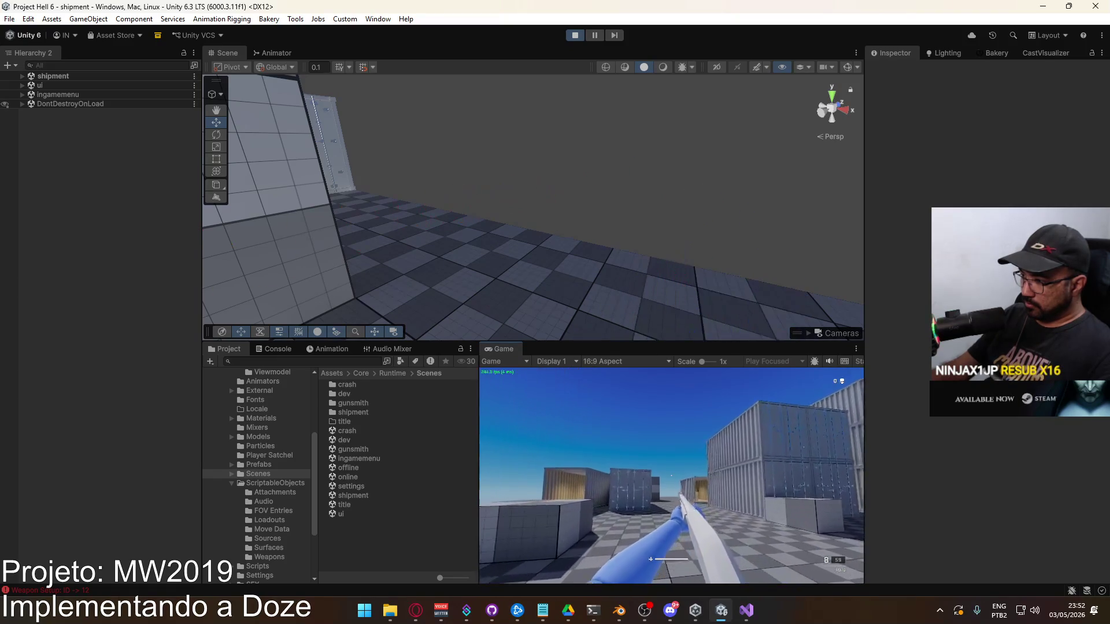
click(671, 476)
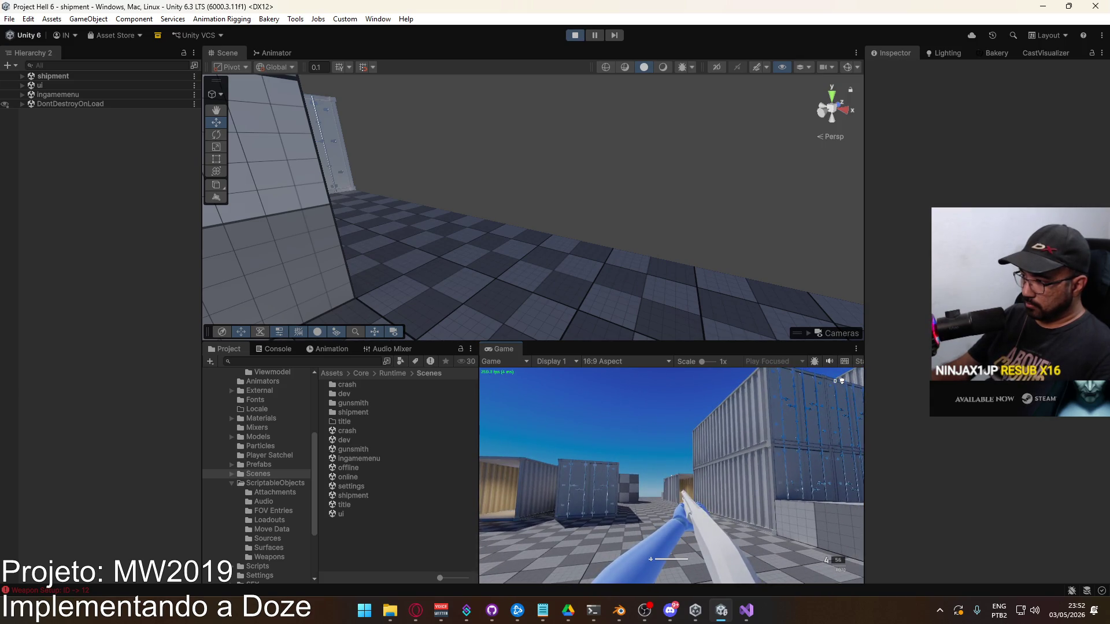
key(r)
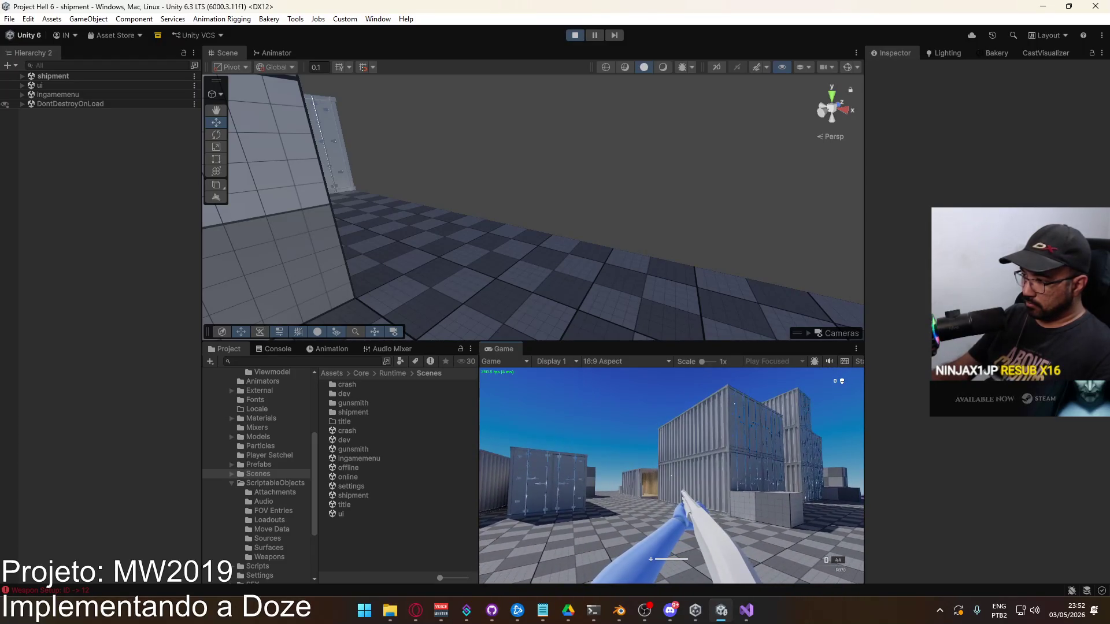
key(r)
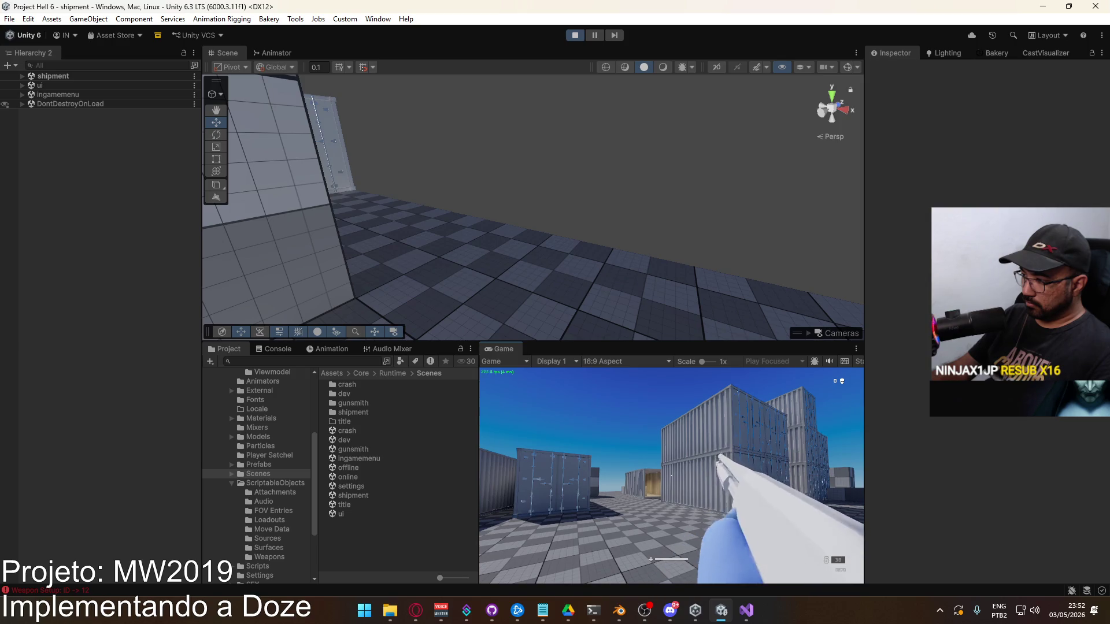
key(w)
key(Escape)
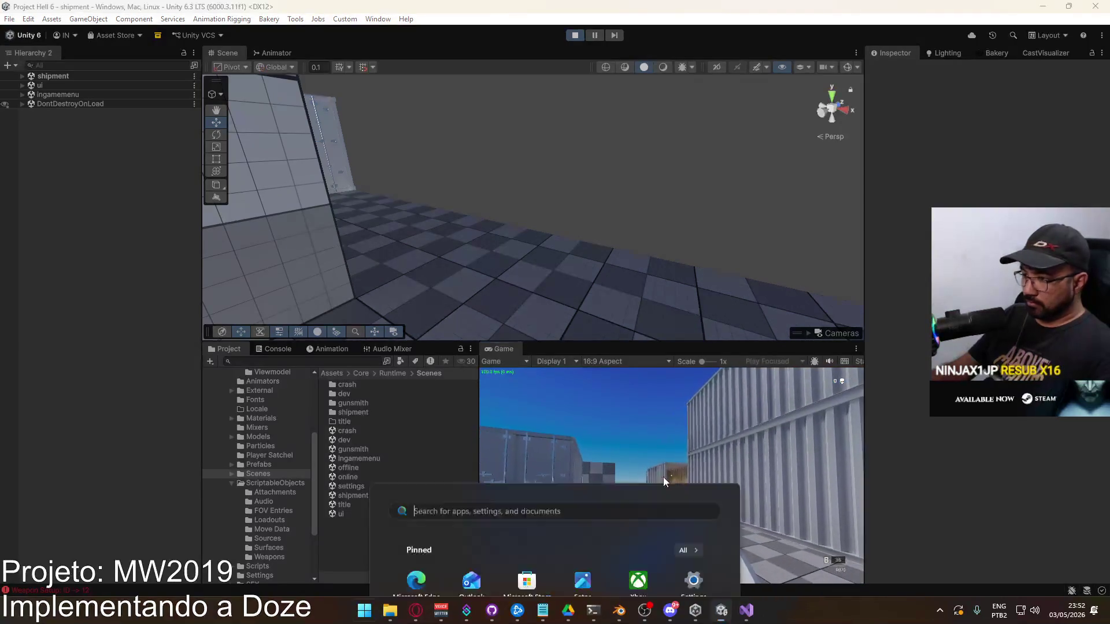
Open Assets/Core/Runtime/Animations/Viewmodel and load Viewmodel@R870 Reload Single into the Animation window.
scroll(257, 414, up, 5)
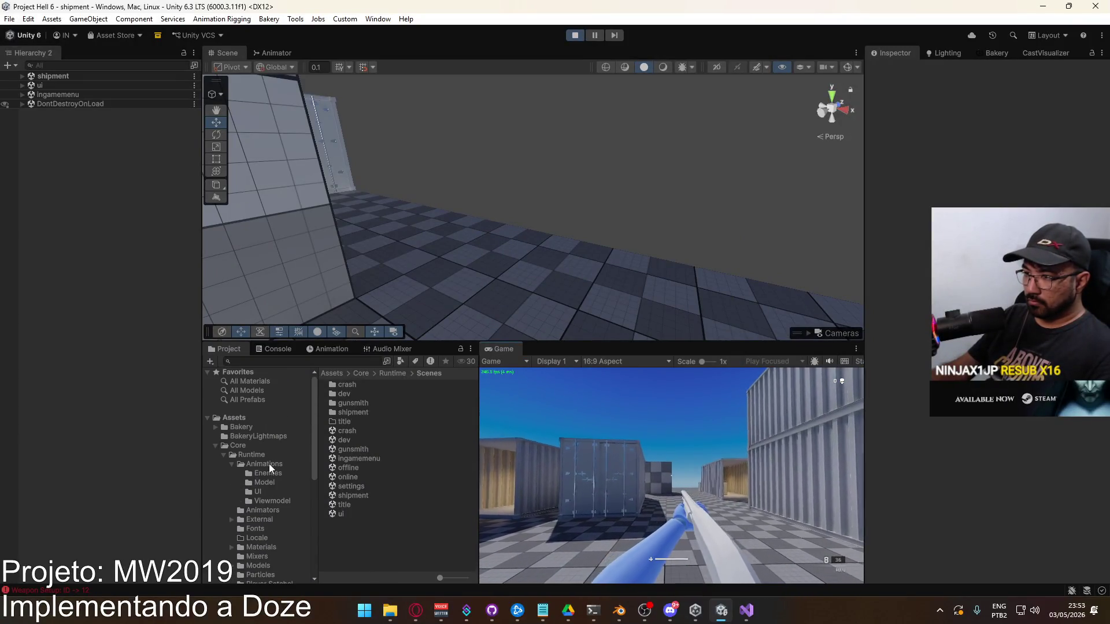
click(278, 464)
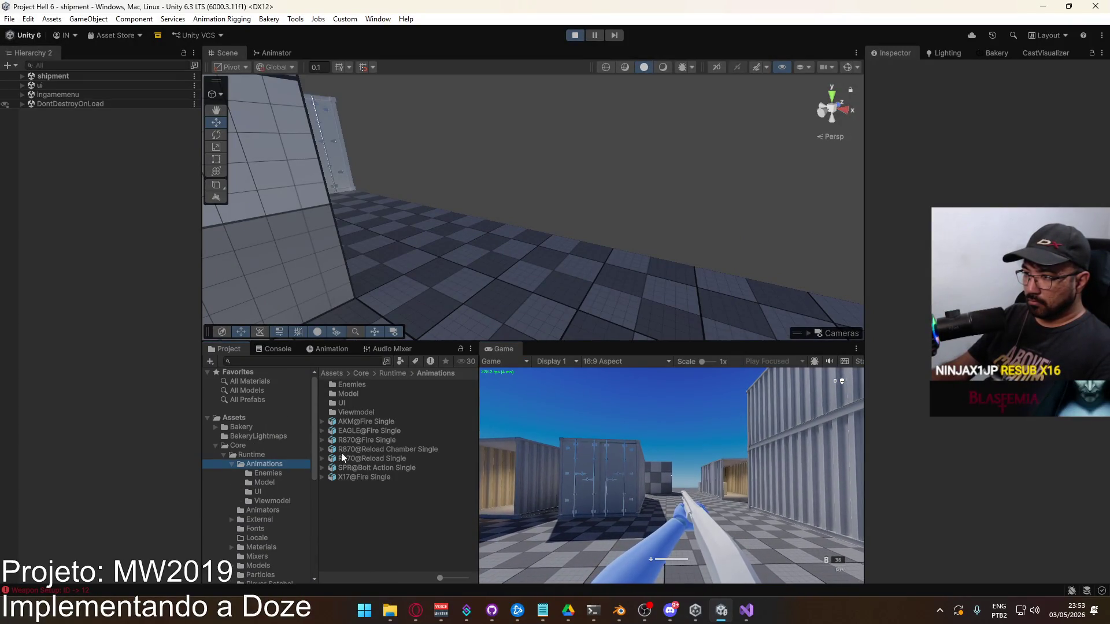
double_click(354, 412)
scroll(427, 434, down, 3)
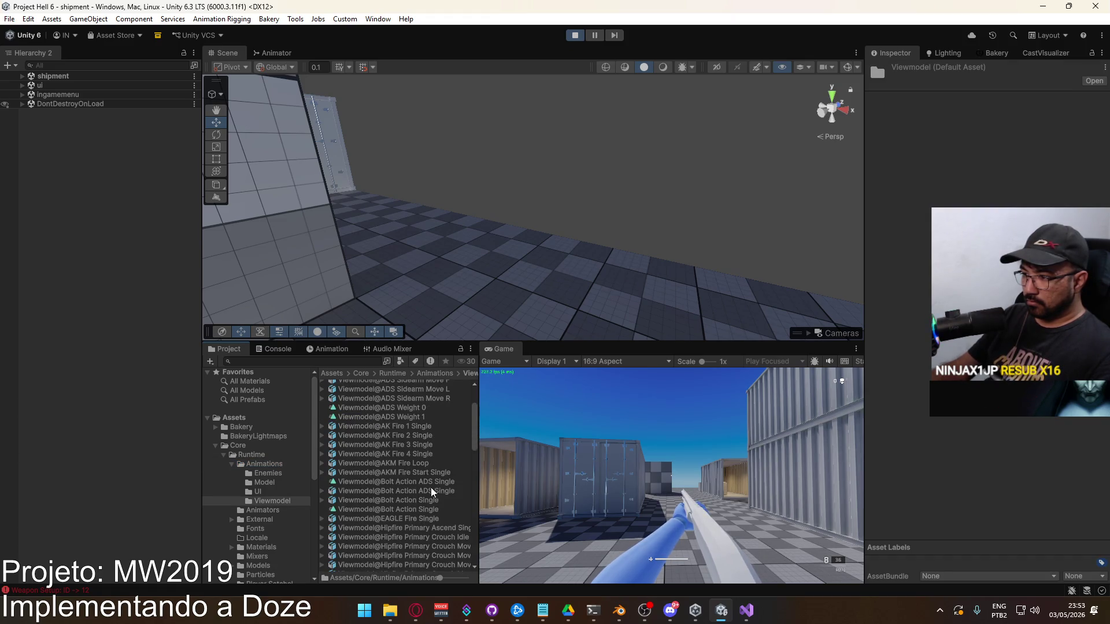
scroll(423, 494, down, 10)
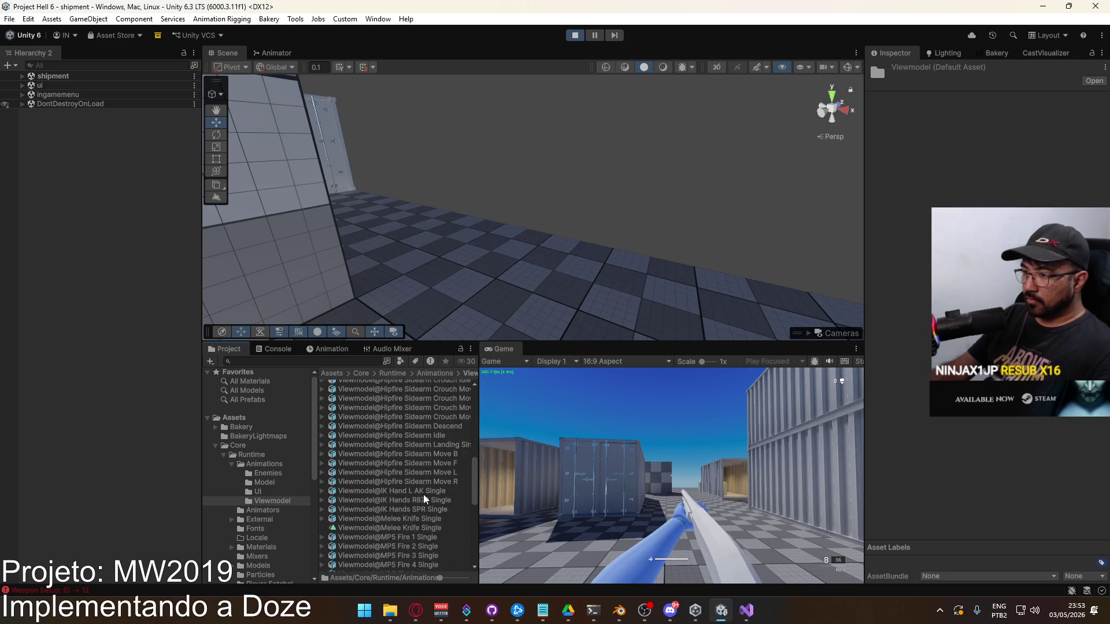
scroll(424, 494, down, 3)
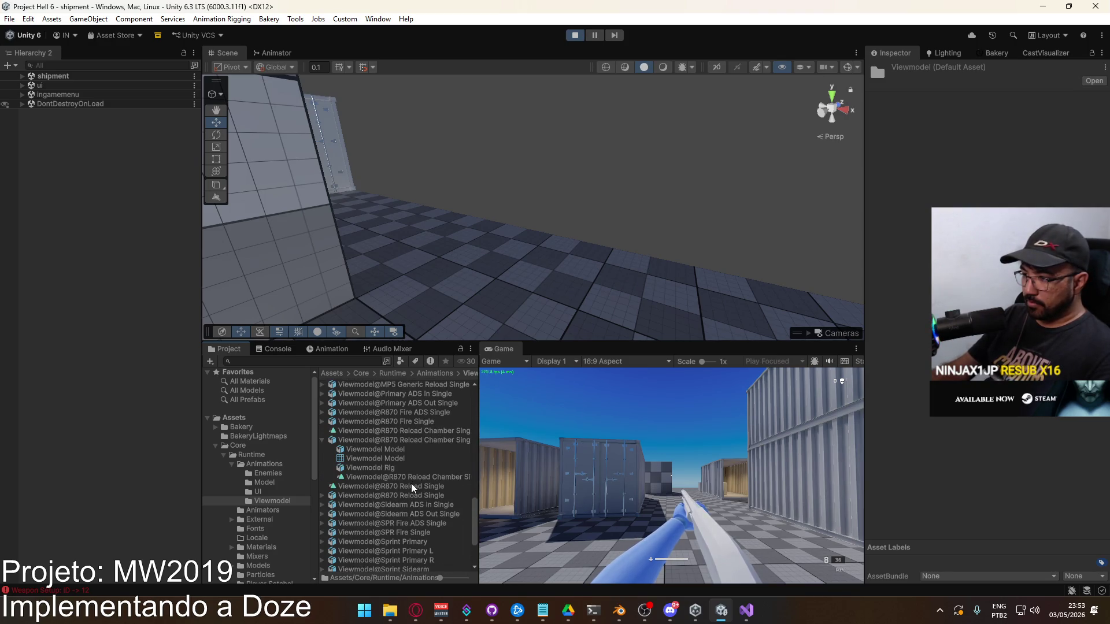
click(391, 486)
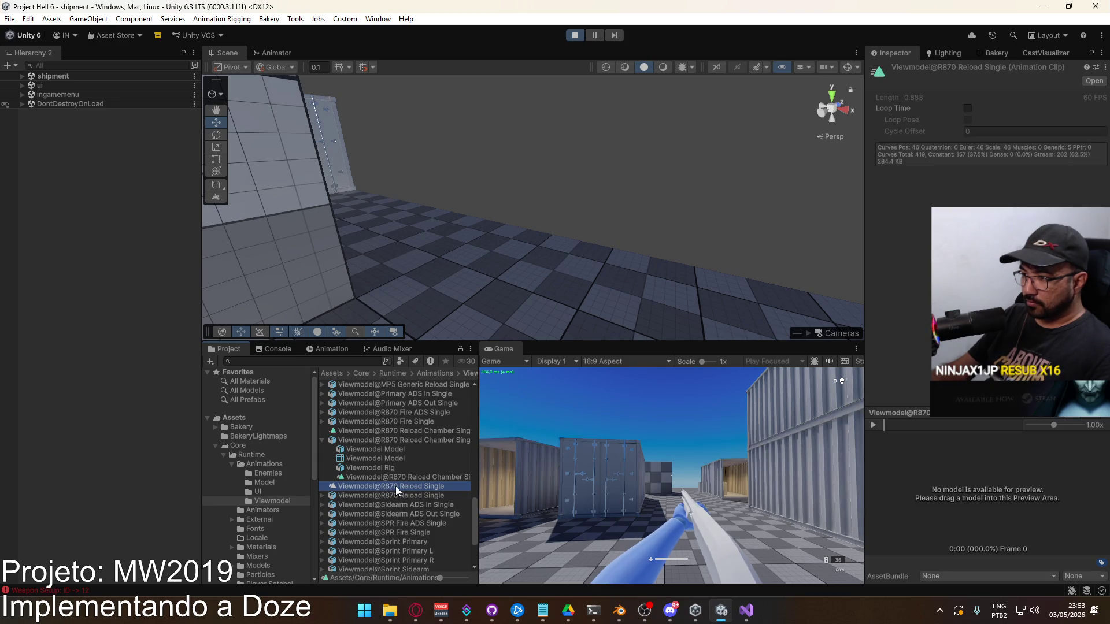
click(322, 441)
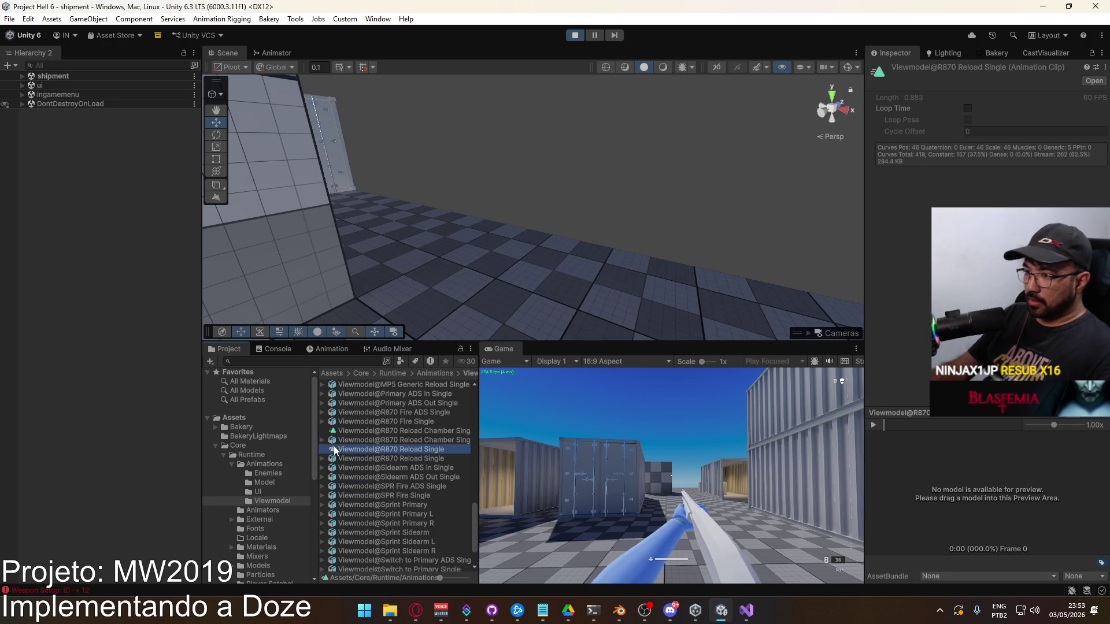
double_click(391, 445)
Nudge the Multi Parent keyframes slightly earlier in the open clip.
scroll(410, 411, up, 4)
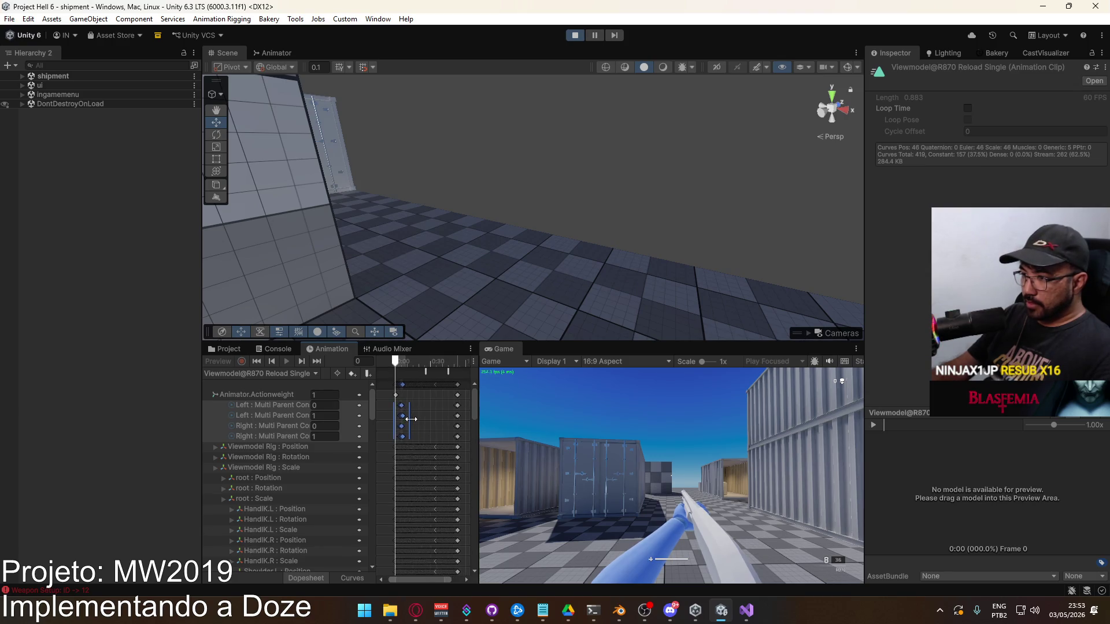
scroll(397, 411, up, 4)
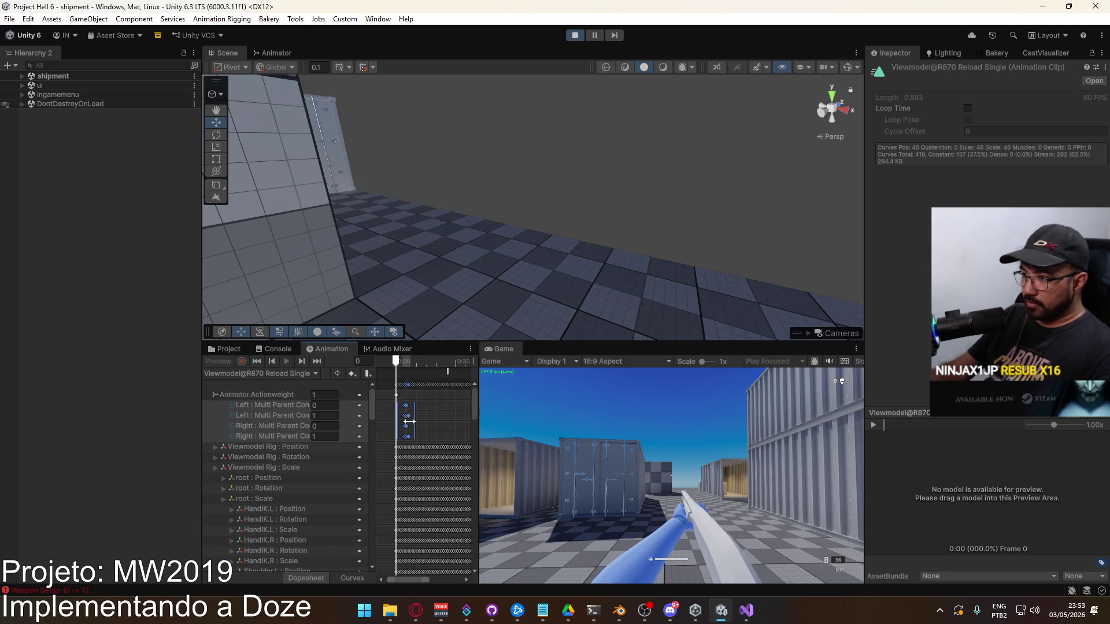
drag(407, 410, 396, 412)
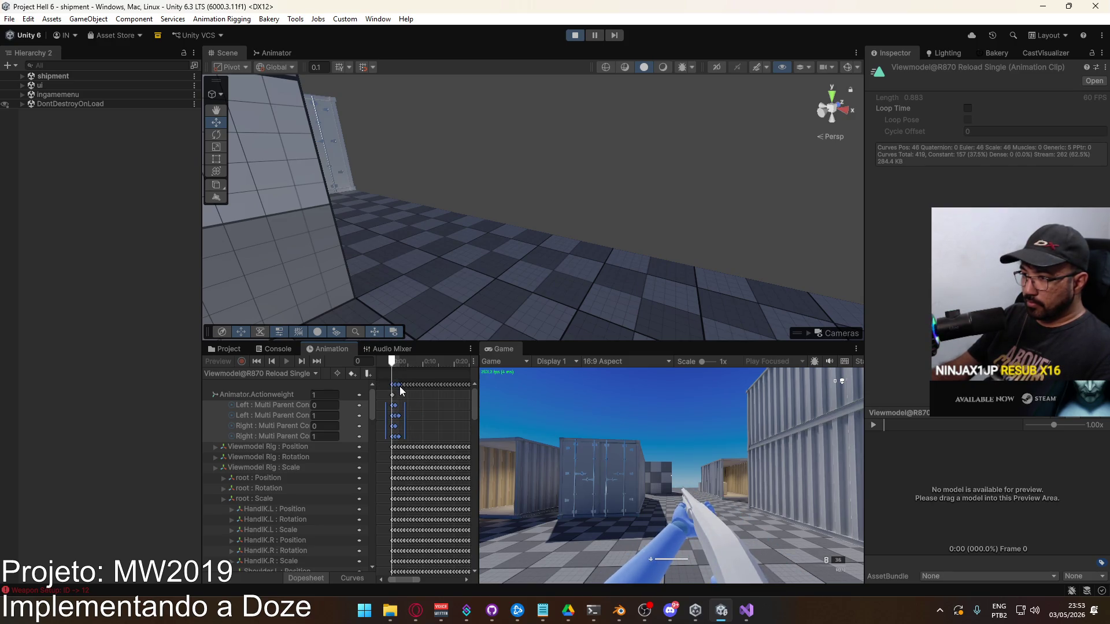
click(614, 477)
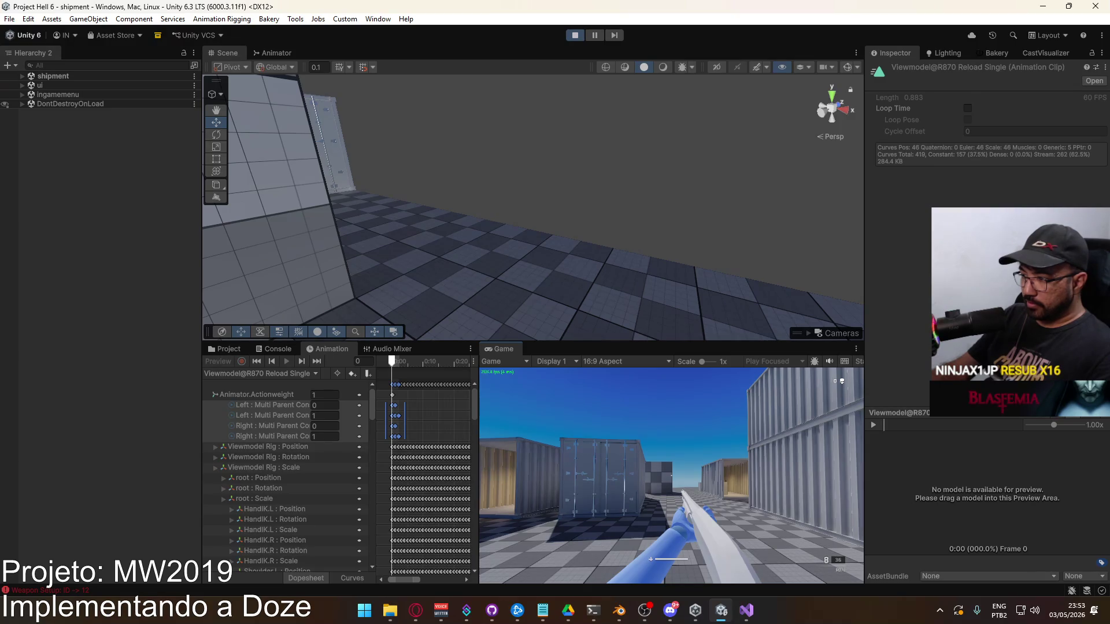
key(super)
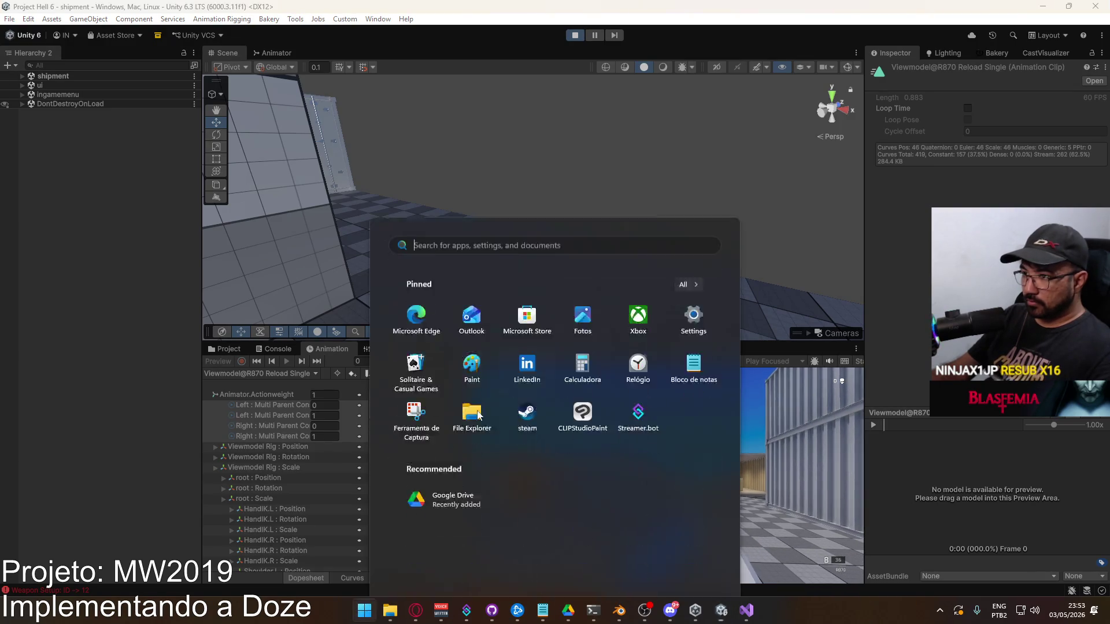
key(super)
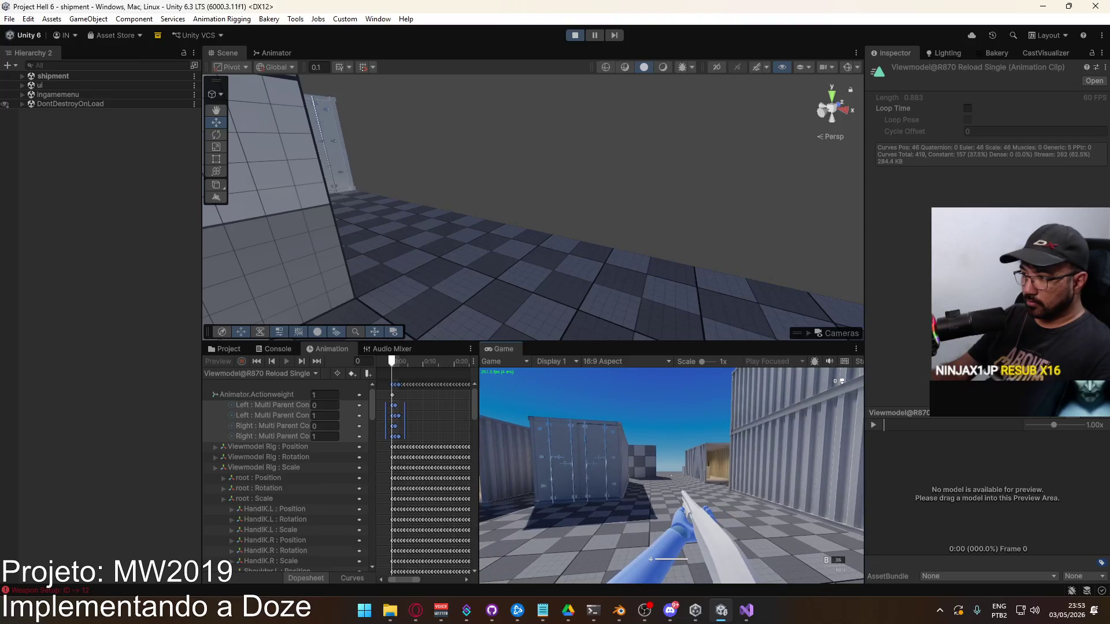
key(super)
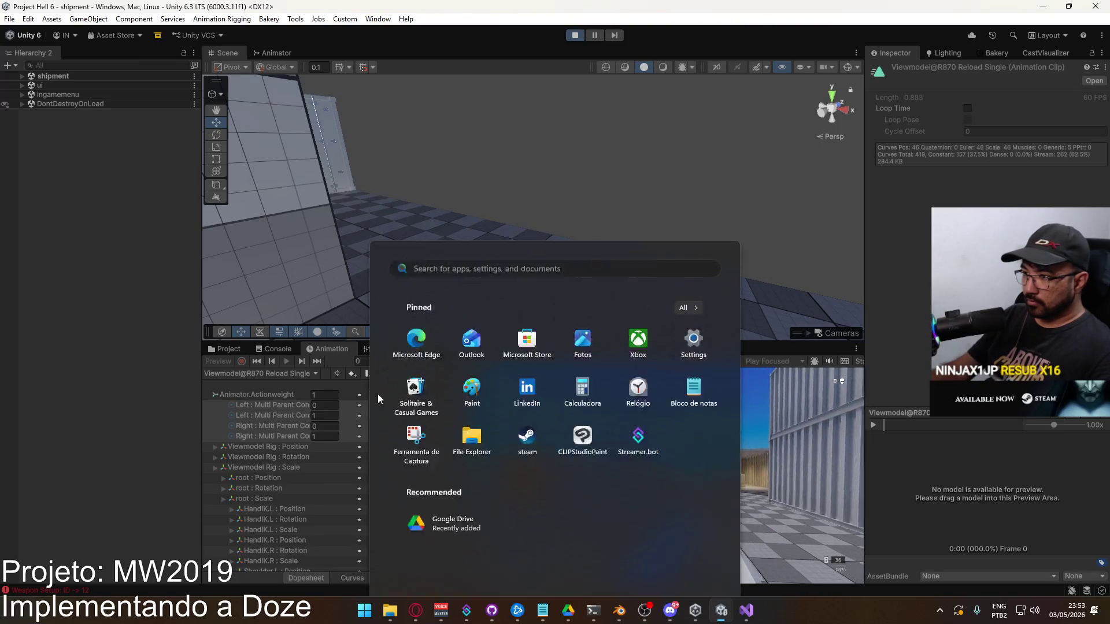
key(super)
Reopen R870 Reload Chamber Single and shift its four Multi Parent keys earlier, then show the Project browser.
click(229, 349)
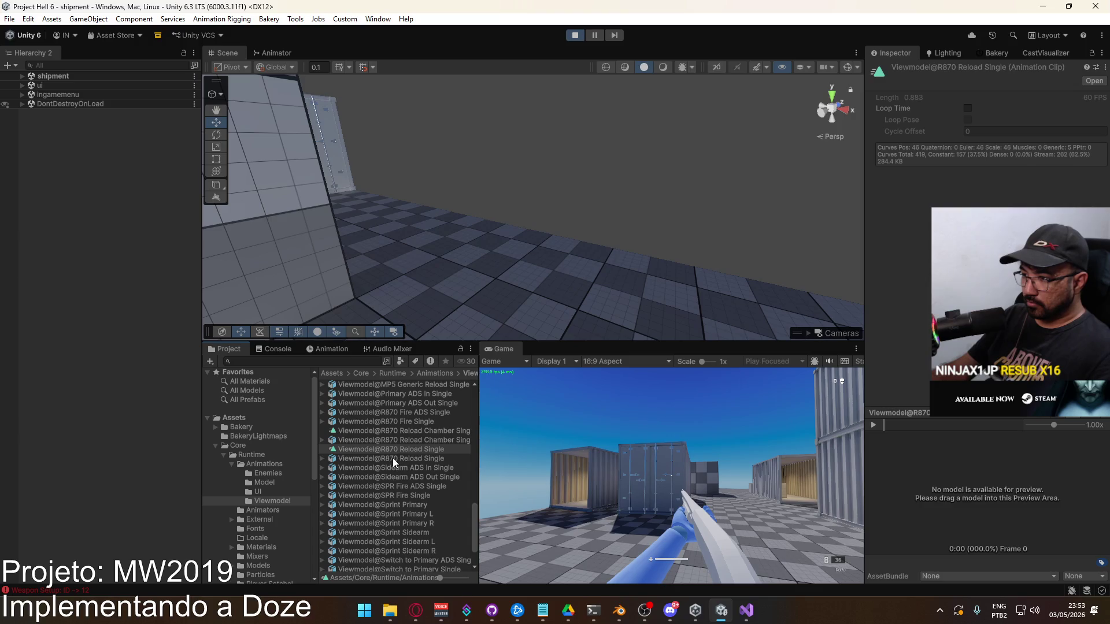
double_click(390, 432)
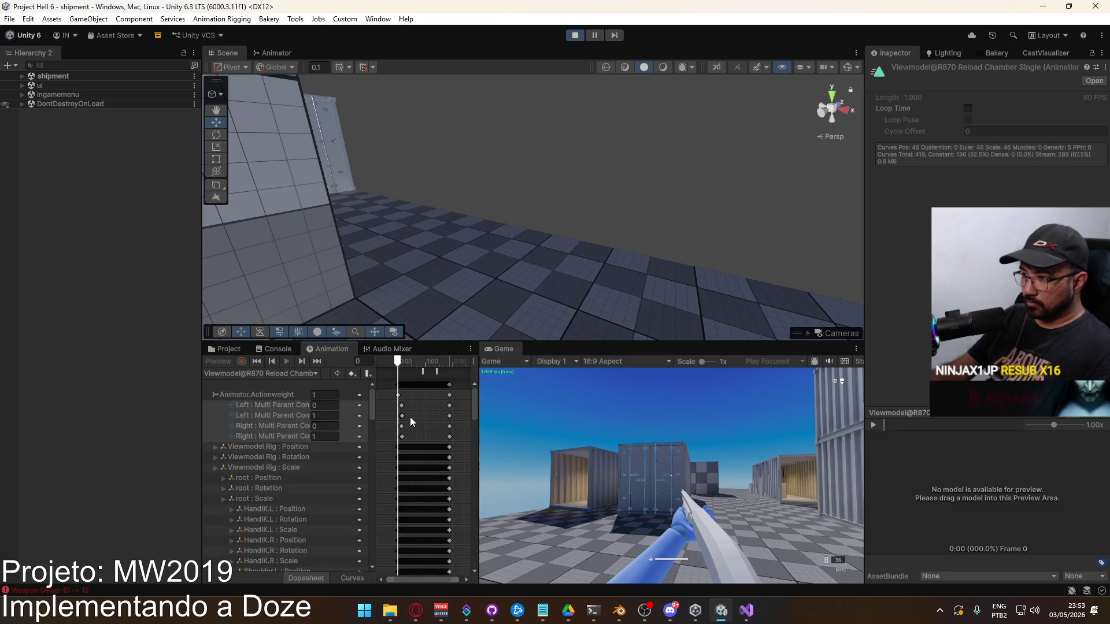
scroll(411, 416, up, 5)
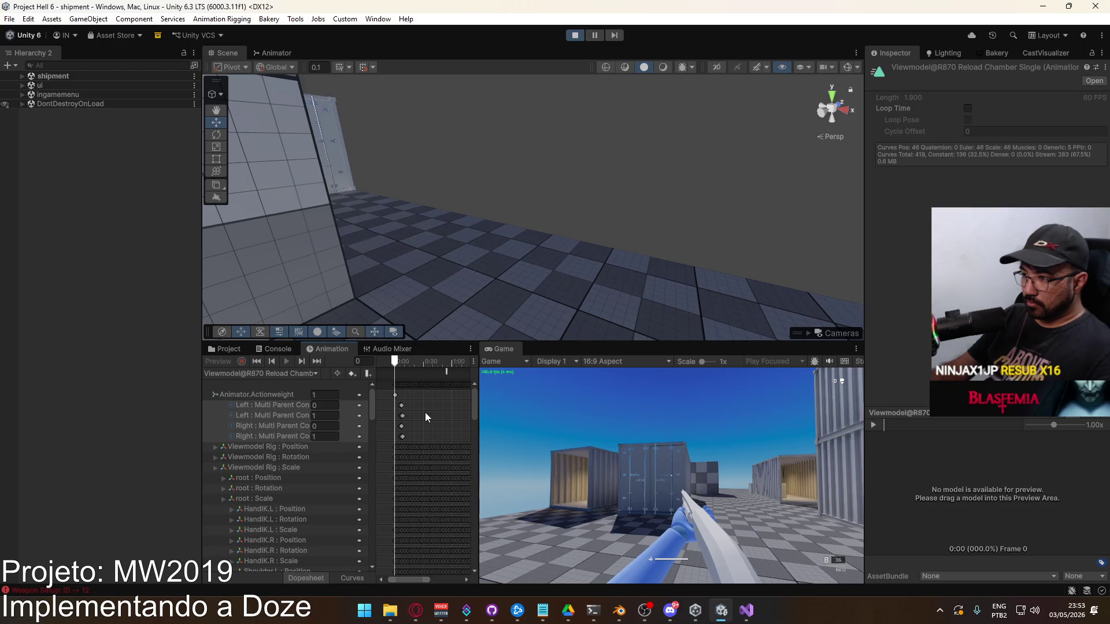
drag(418, 407, 390, 439)
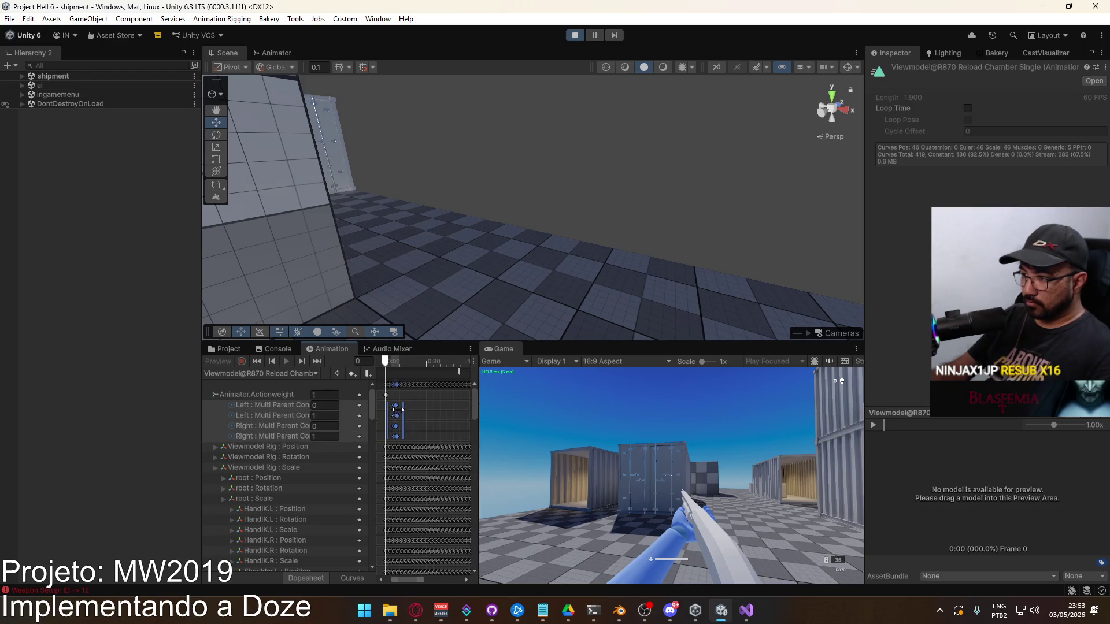
scroll(393, 407, up, 1)
drag(398, 412, 387, 412)
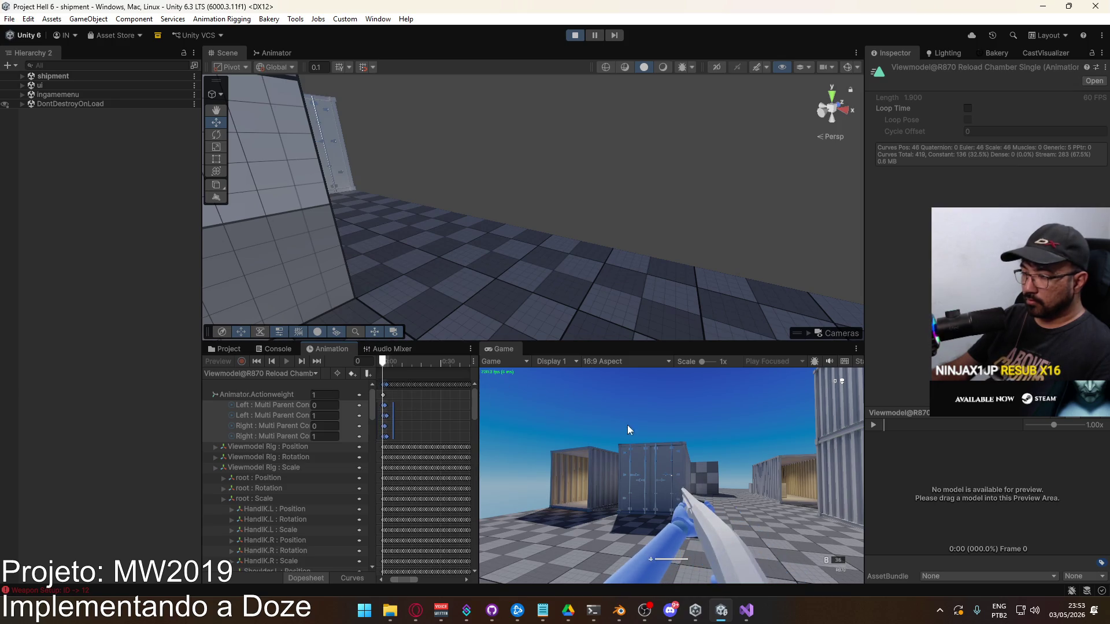
key(super)
key(super)
click(226, 349)
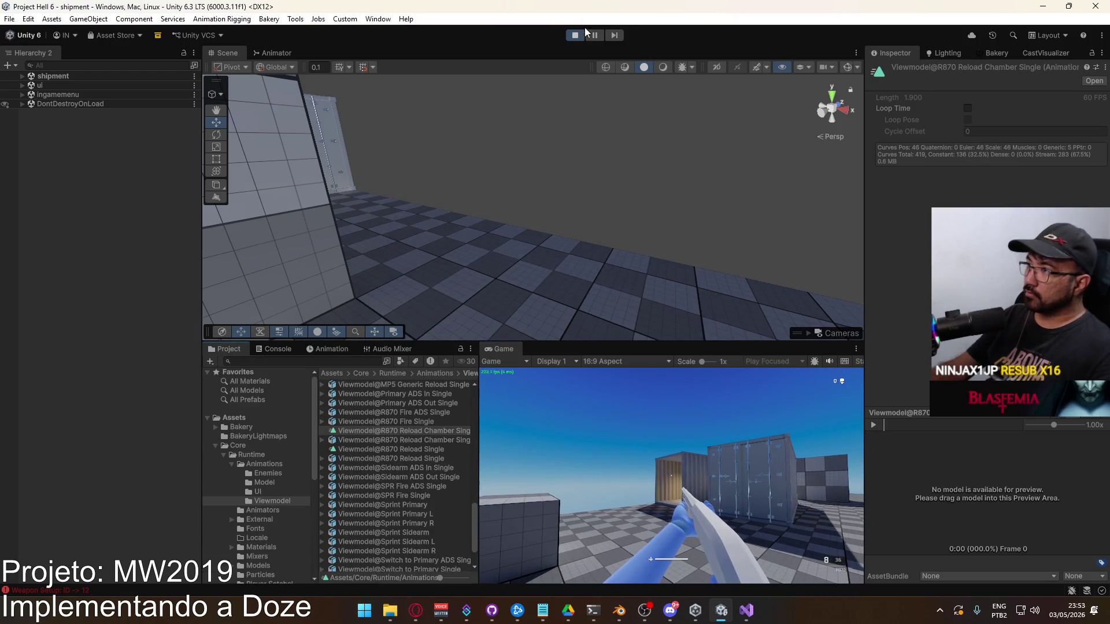
Stop play mode and bring Visual Studio with PlayerScript.cs to the front.
click(578, 36)
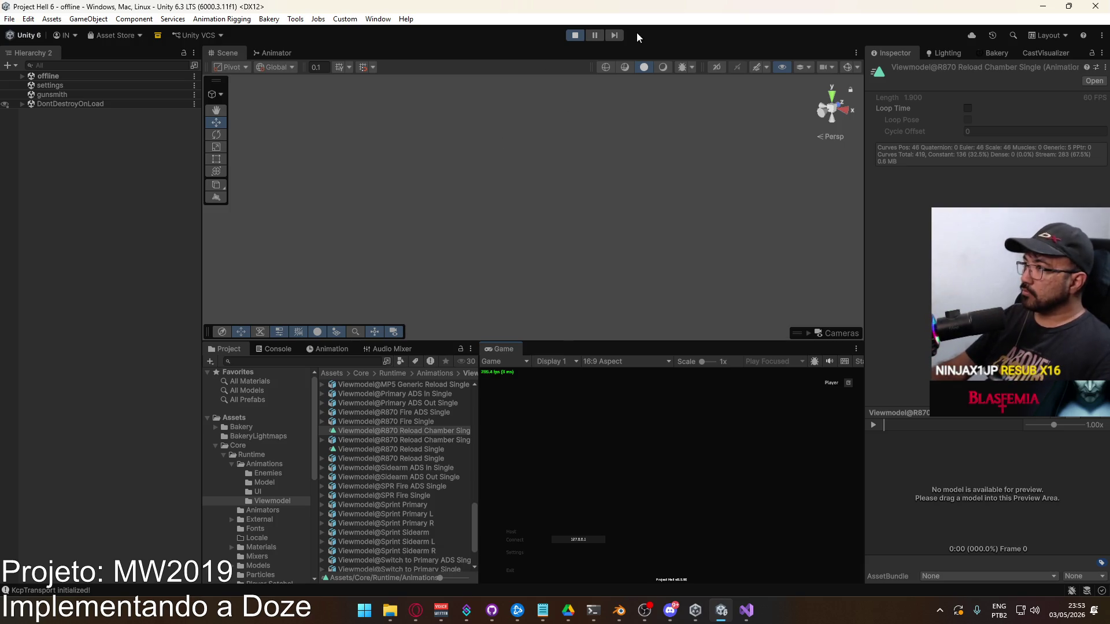
click(575, 35)
click(747, 609)
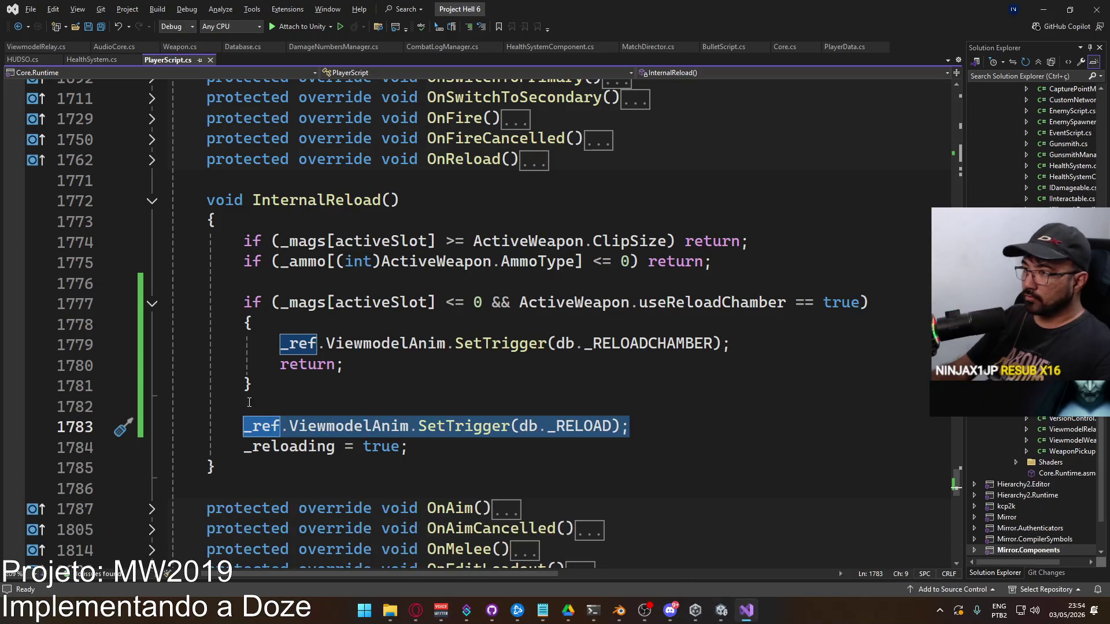
Collapse InternalReload() and expand ShootProcessing() near line 704 to review its fire-rate and single-fire checks.
click(152, 201)
scroll(417, 327, up, 10)
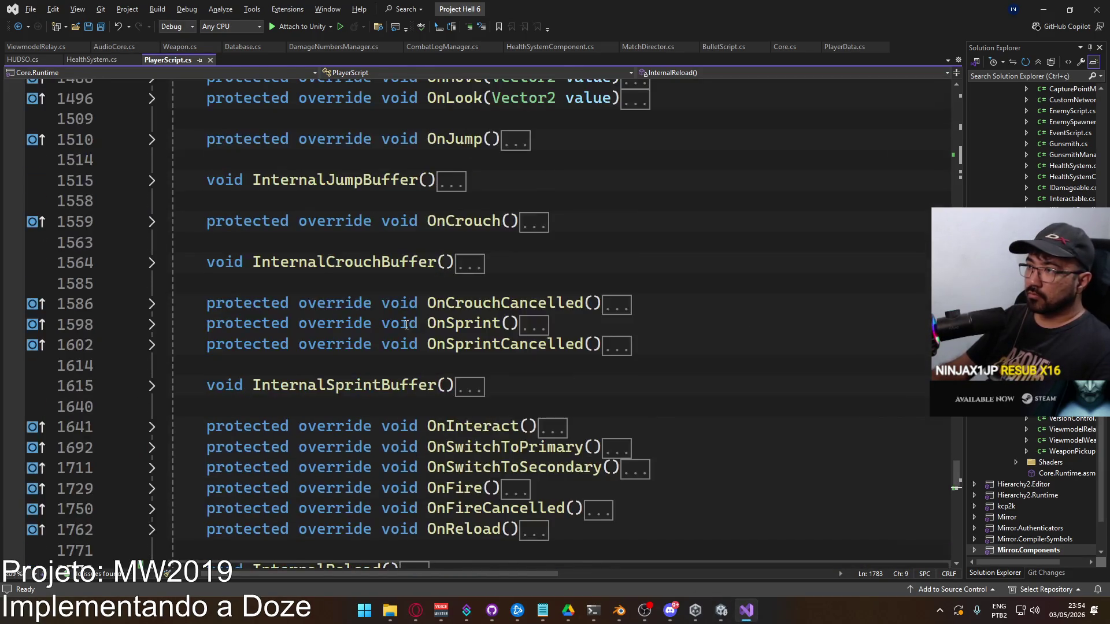
scroll(417, 327, up, 20)
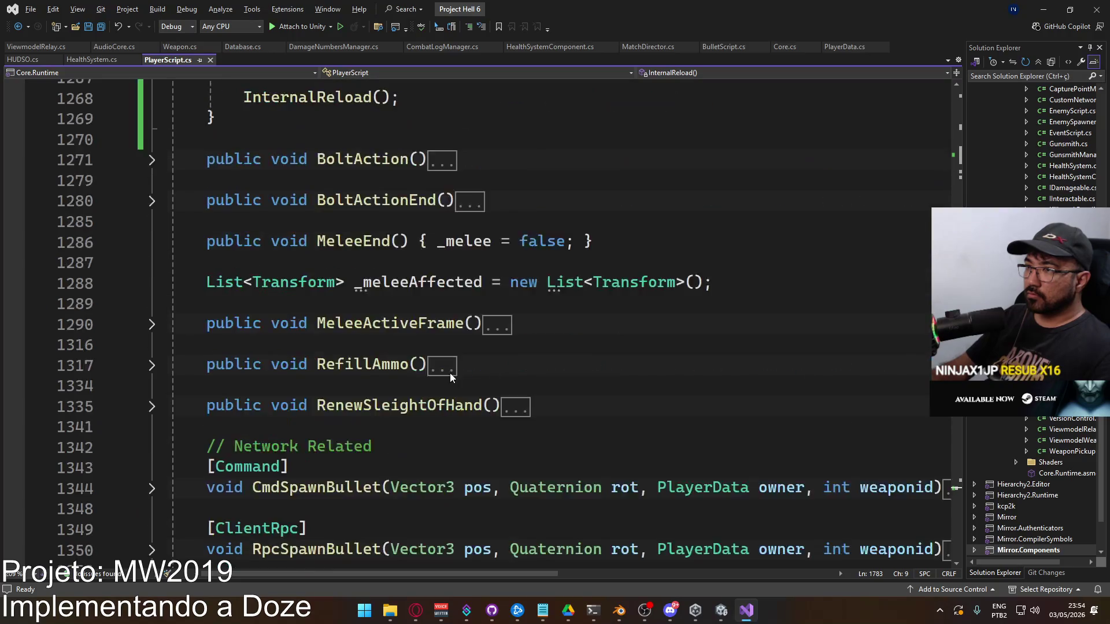
scroll(445, 370, up, 20)
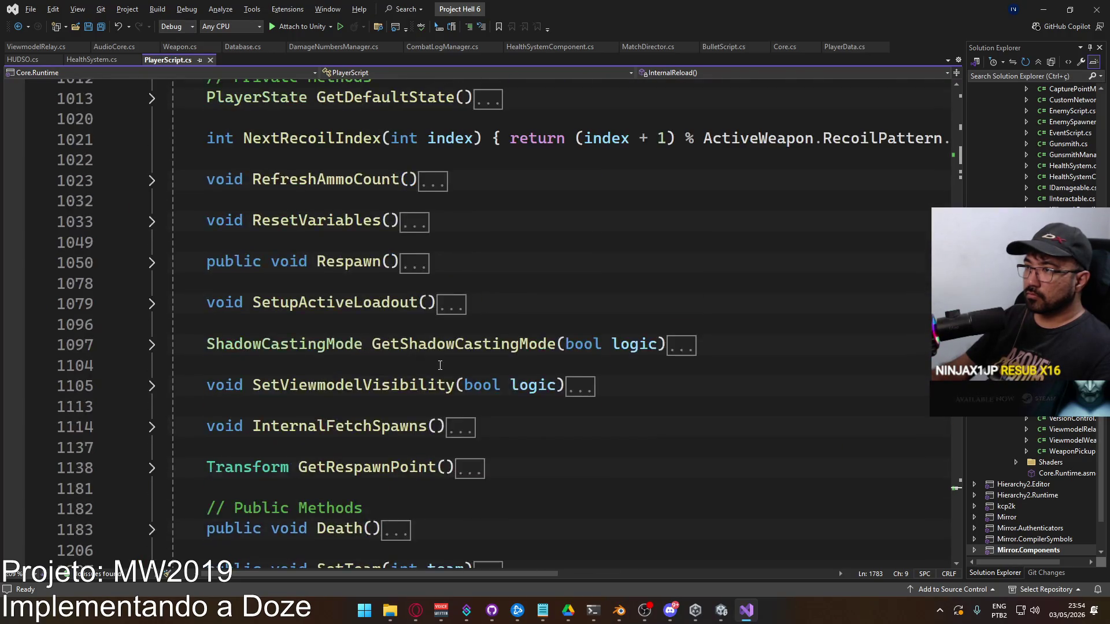
scroll(439, 365, up, 3)
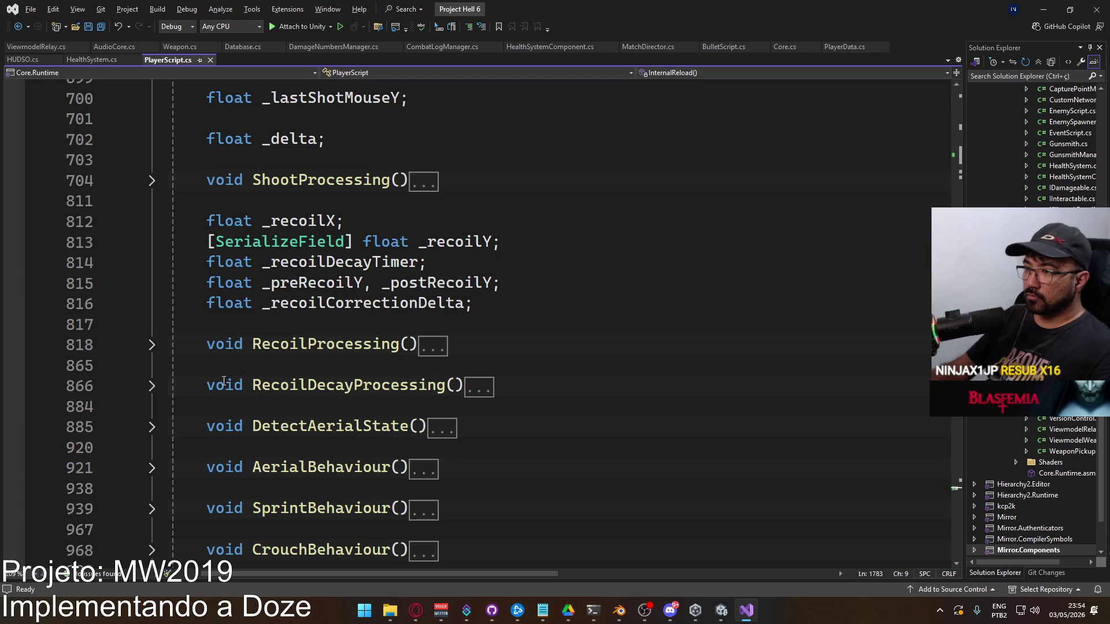
scroll(227, 388, up, 1)
click(151, 241)
scroll(326, 310, down, 2)
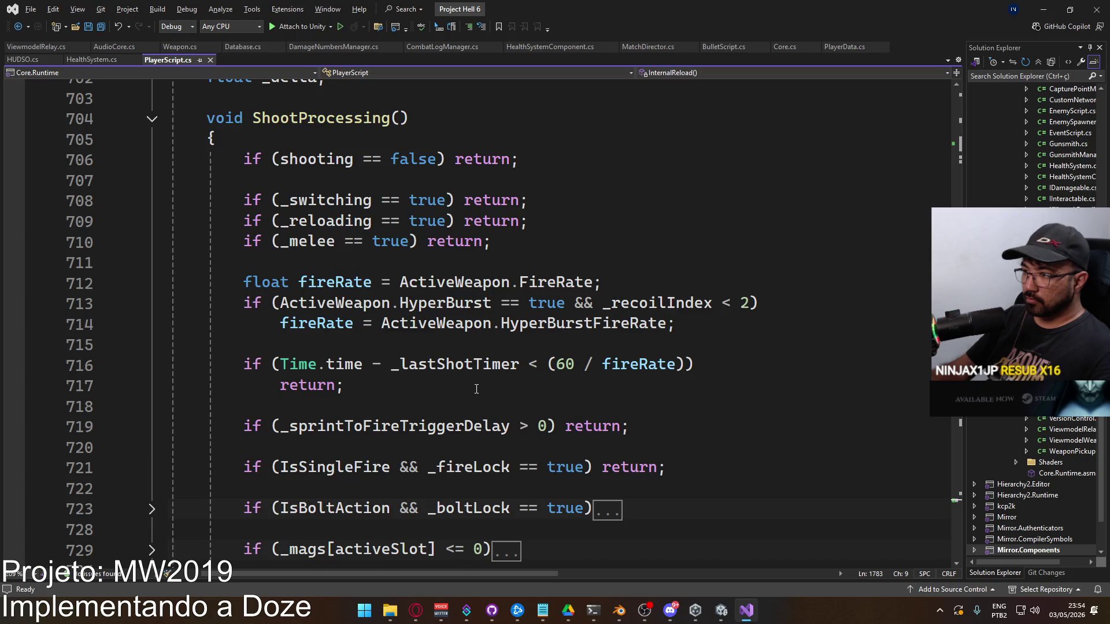
scroll(476, 389, down, 1)
scroll(386, 387, down, 1)
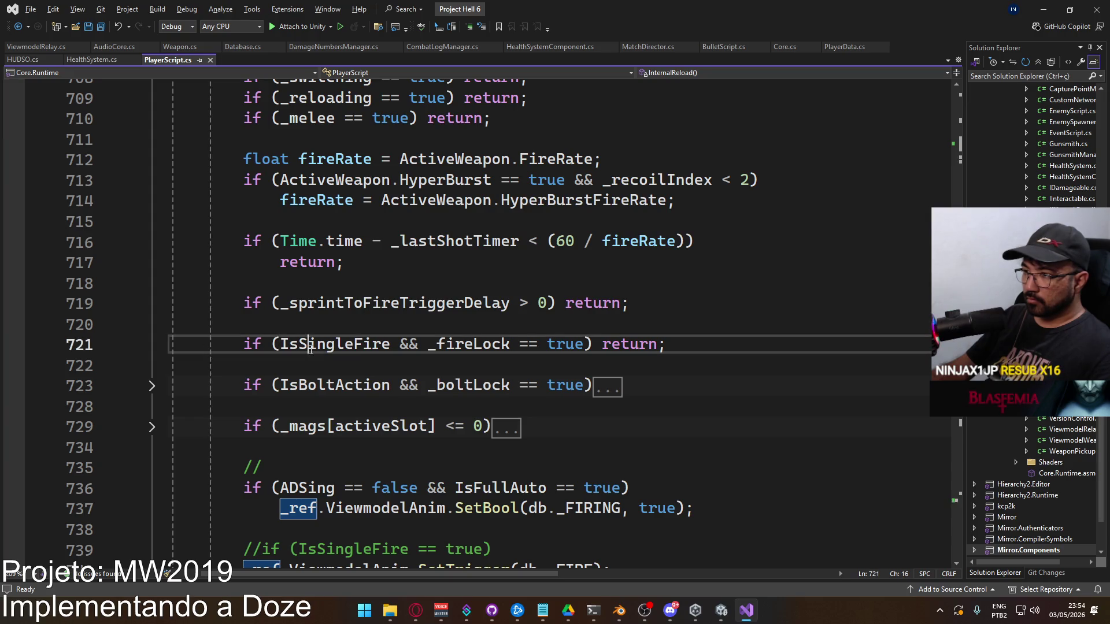
Add an ActiveWeapon.Mechanism == WeaponMechanism.Pump condition to IsSingleFire and save PlayerScript.cs.
ctrl+click(312, 346)
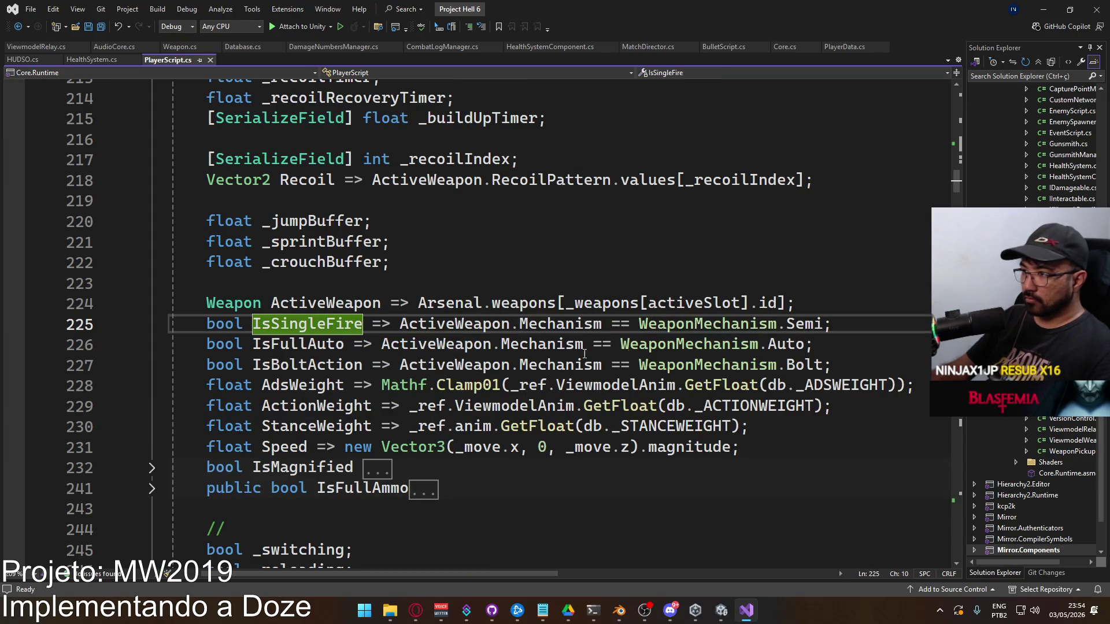
click(835, 324)
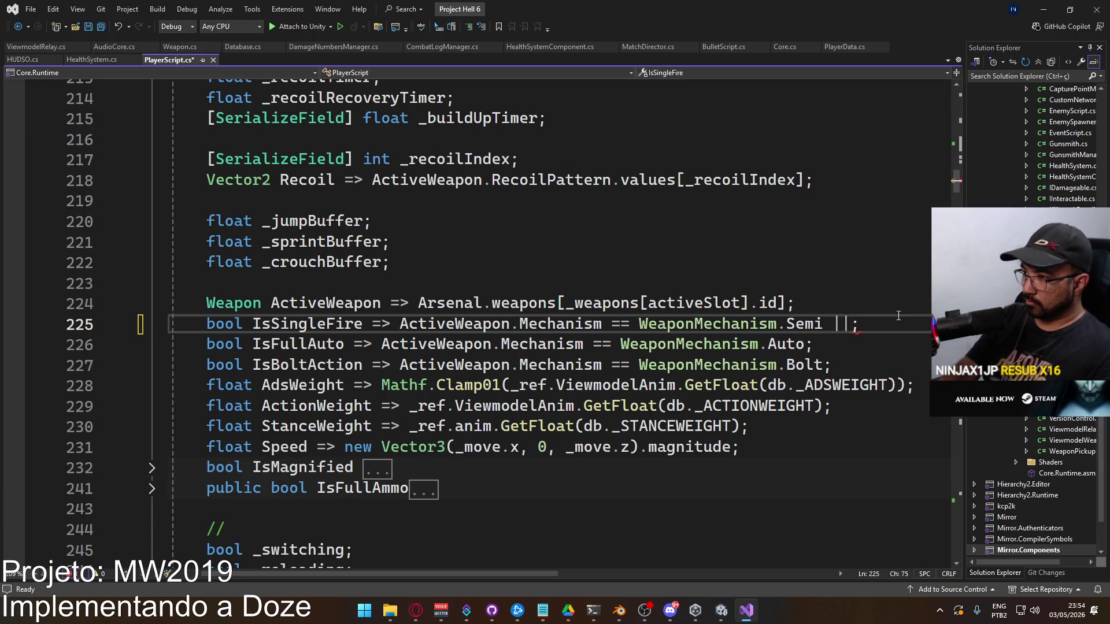
key(Return)
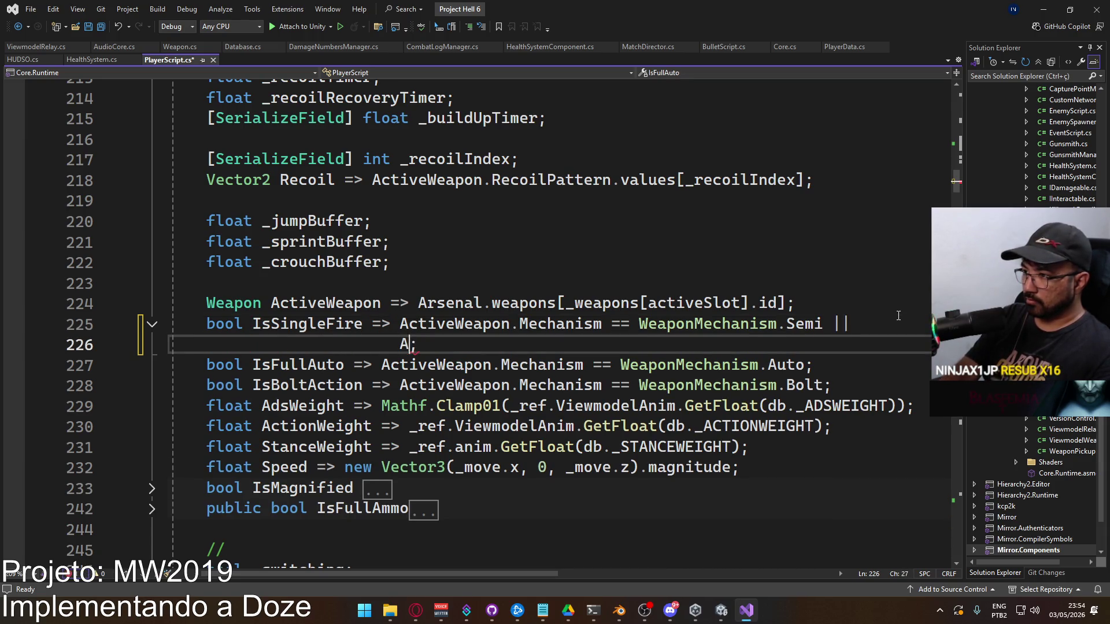
text(ctiveWeapon.)
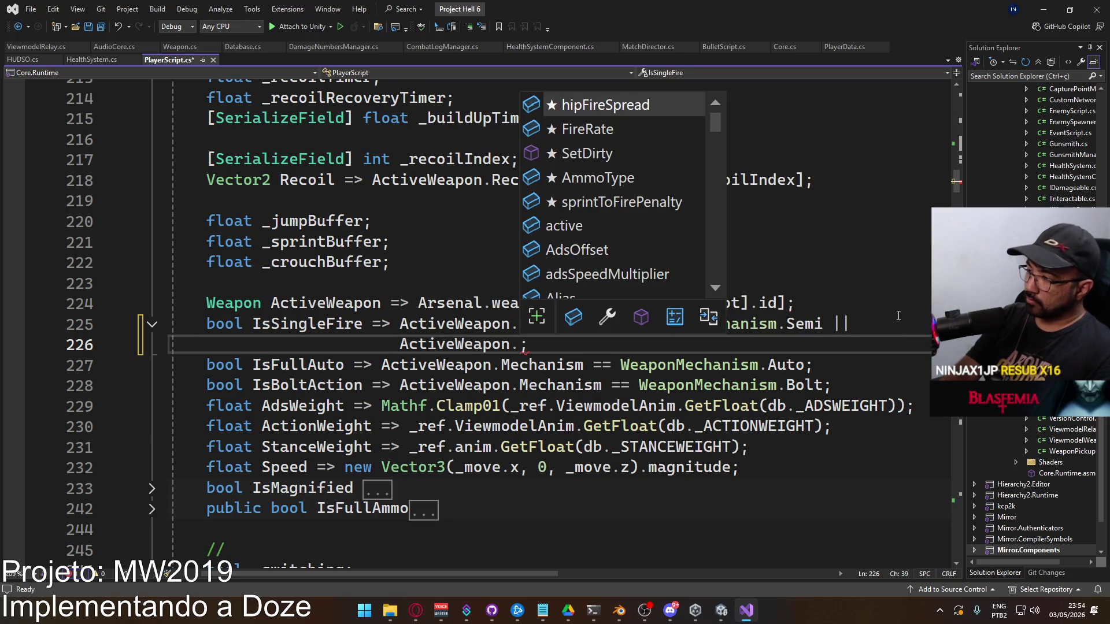
text(mec == )
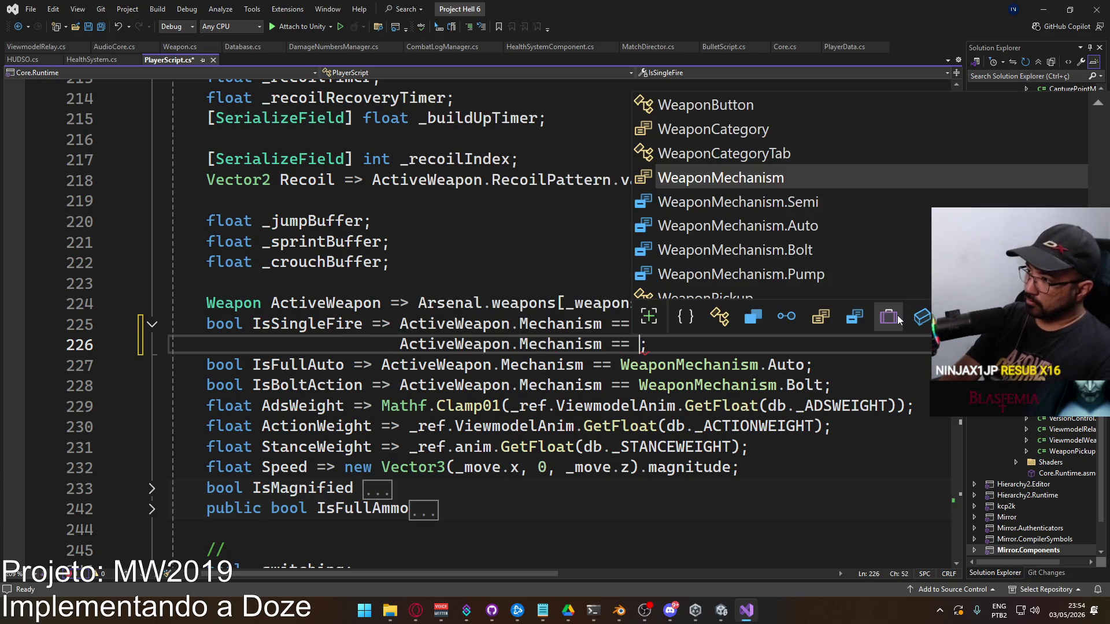
text(WeaponMechanism.Bolt)
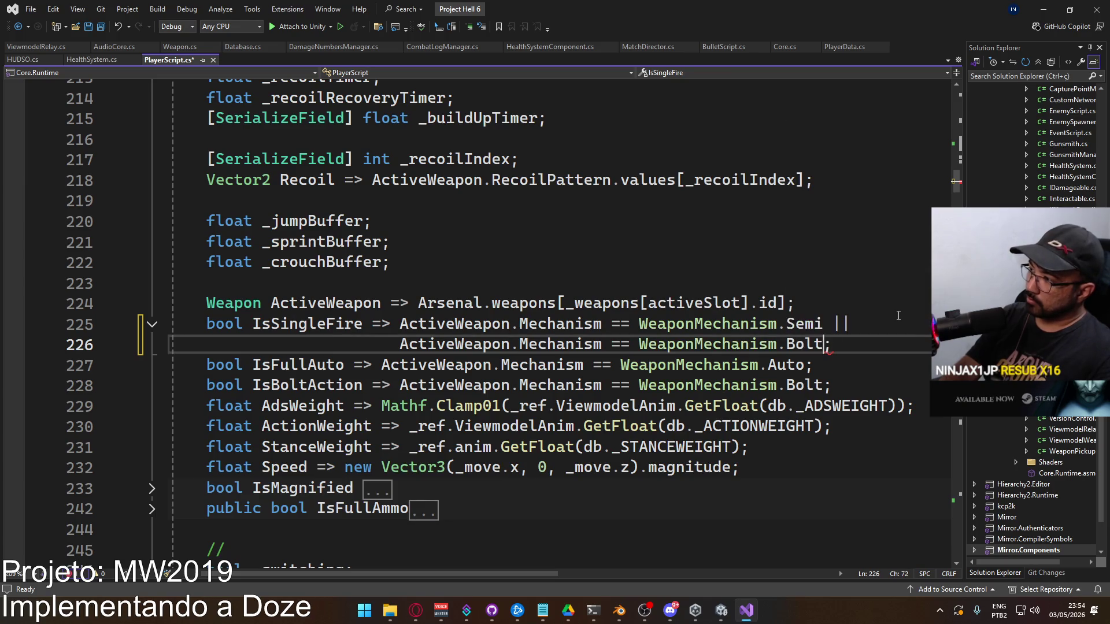
key(BackSpace)
key(BackSpace)
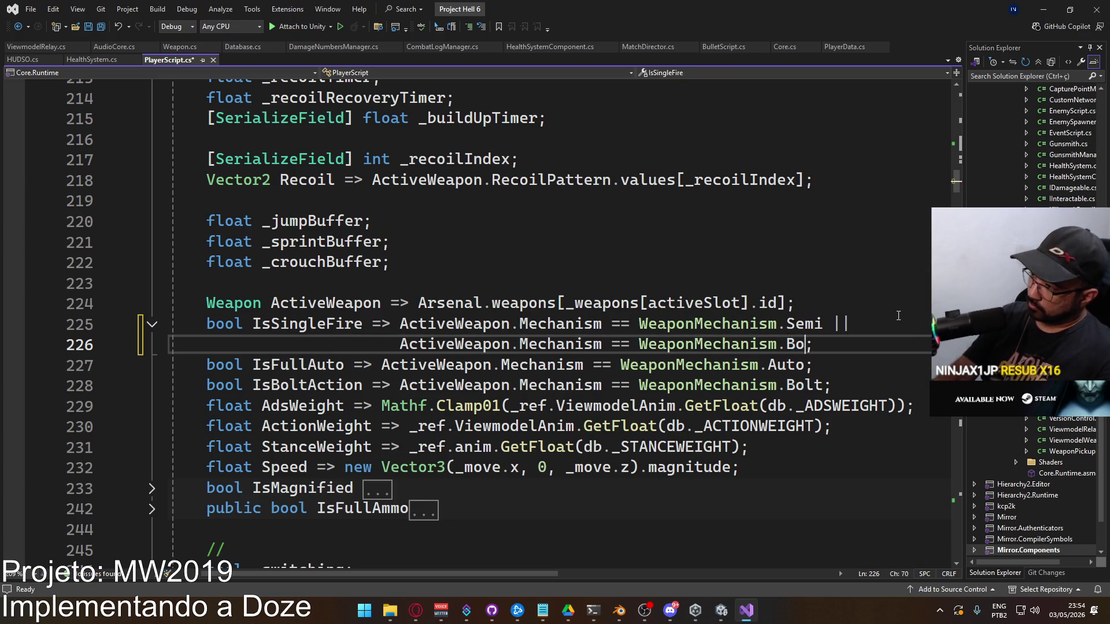
text(pu)
key(Tab)
key(ctrl+s)
key(alt+Tab)
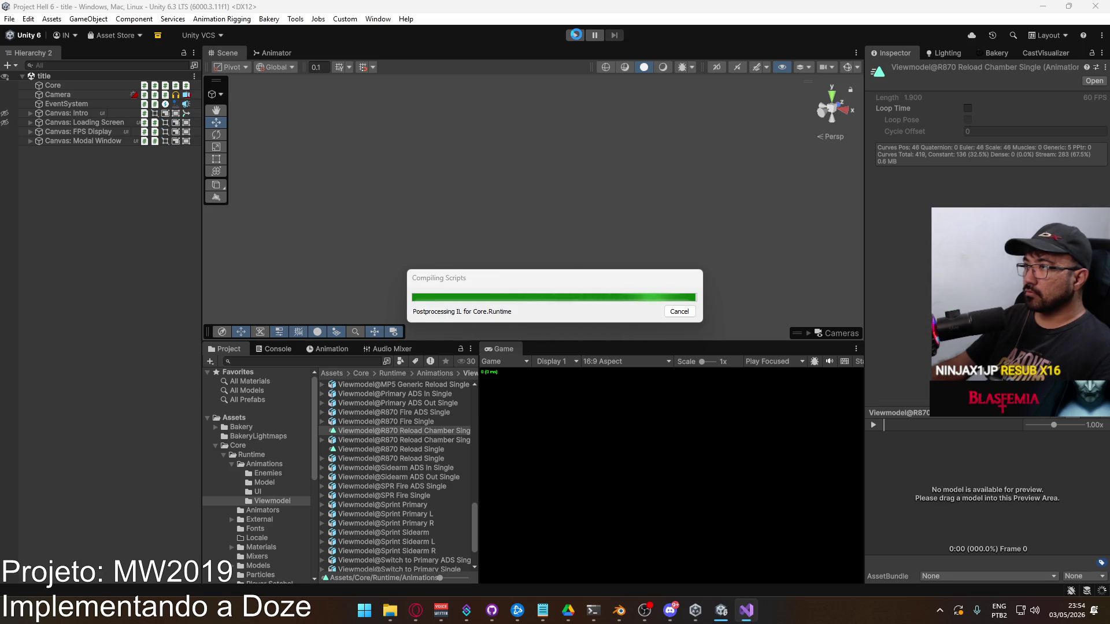
Enter play mode and start a match on the Shipment map.
click(576, 35)
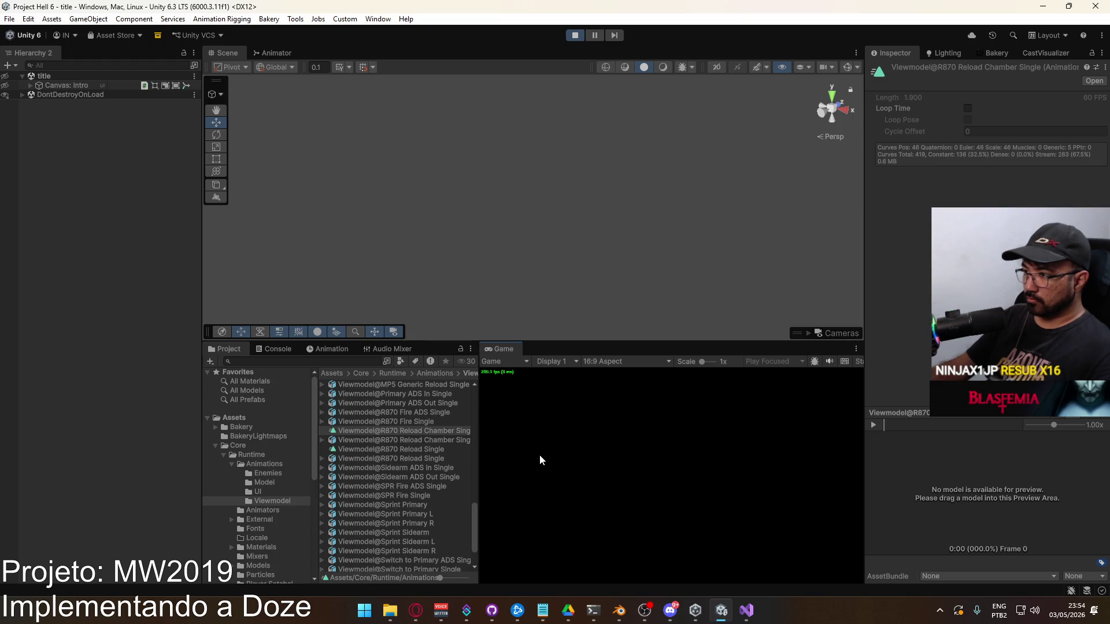
click(518, 531)
click(607, 576)
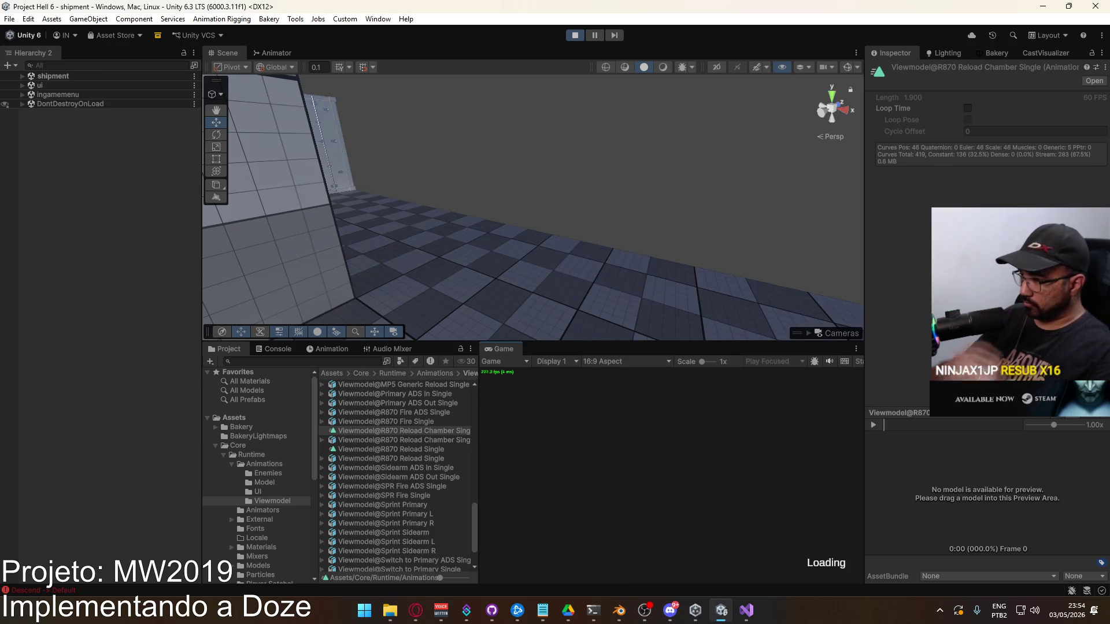
Set loadout 1's primary weapon to the shotgun, spawn in, and pause the game.
key(Escape)
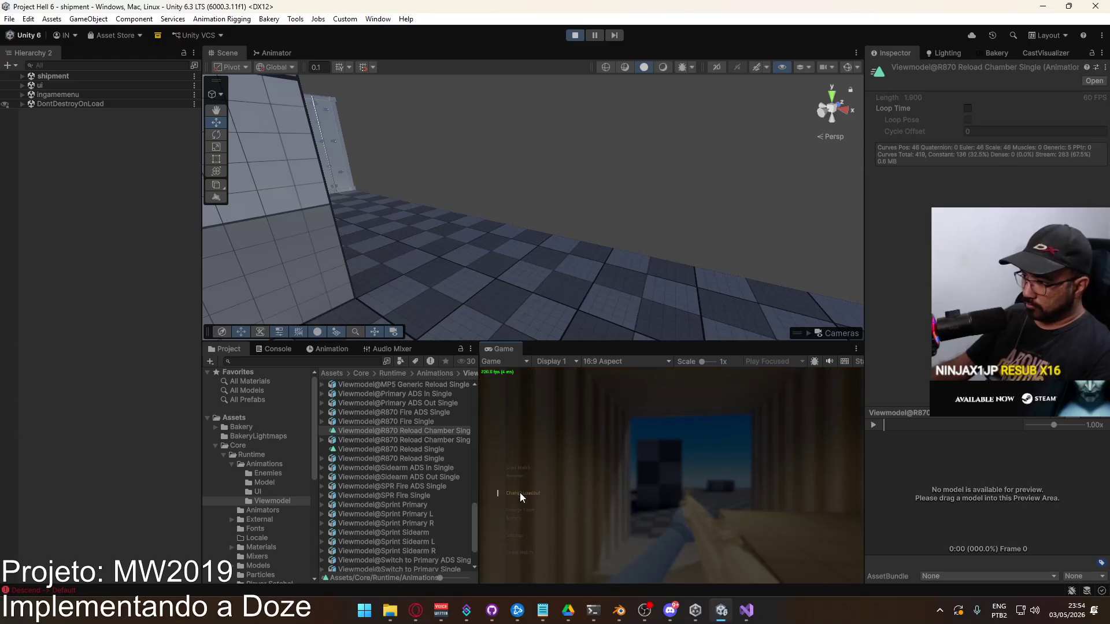
click(540, 410)
click(539, 413)
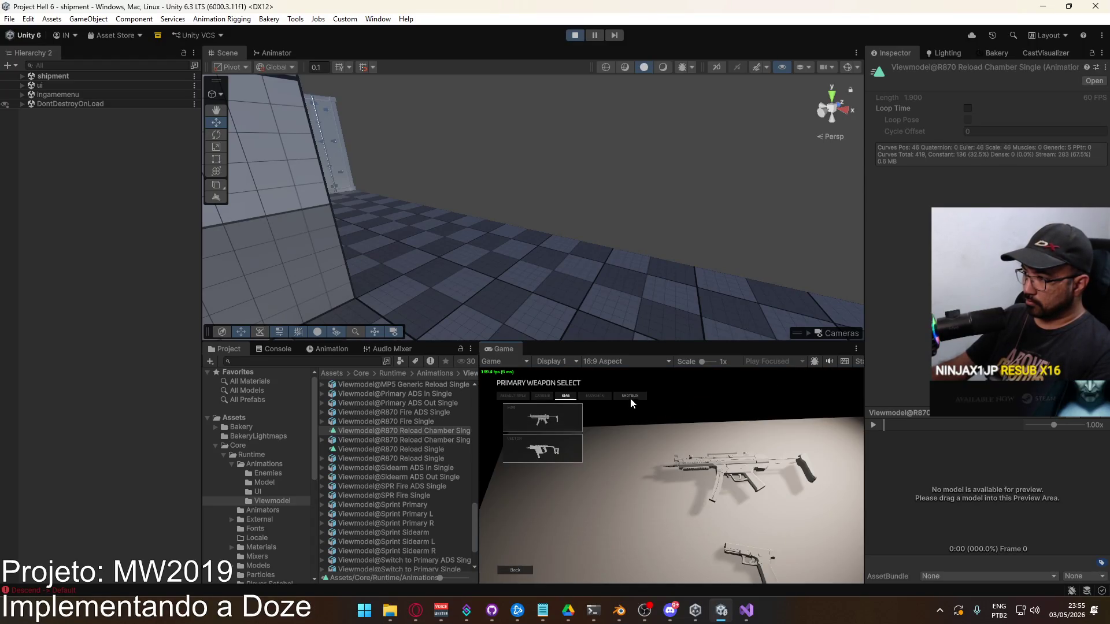
click(543, 422)
click(658, 573)
click(560, 570)
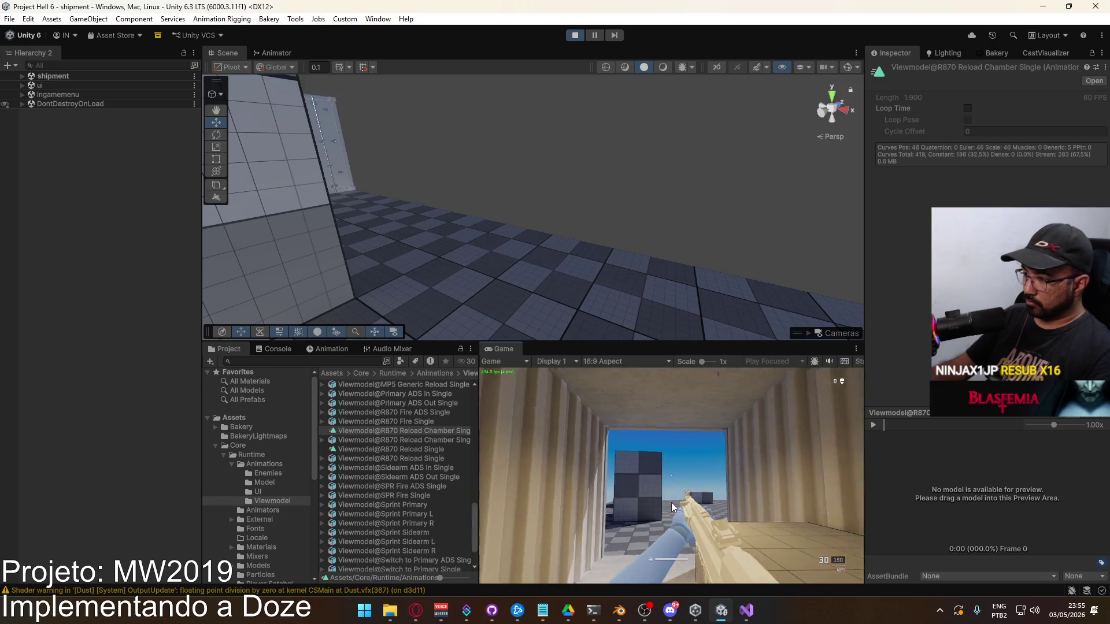
key(Escape)
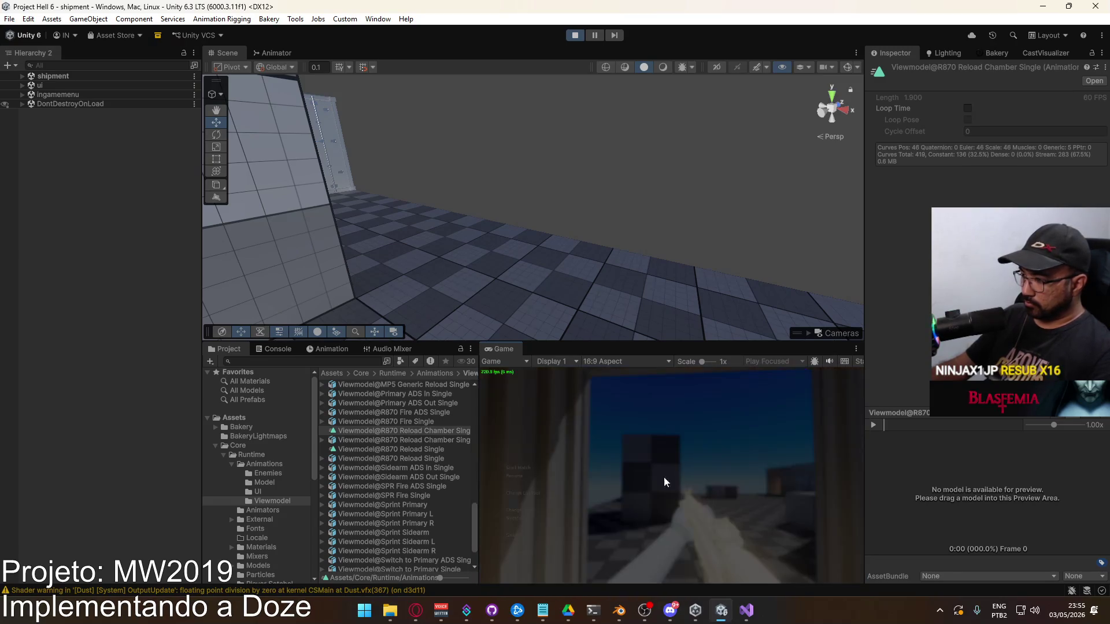